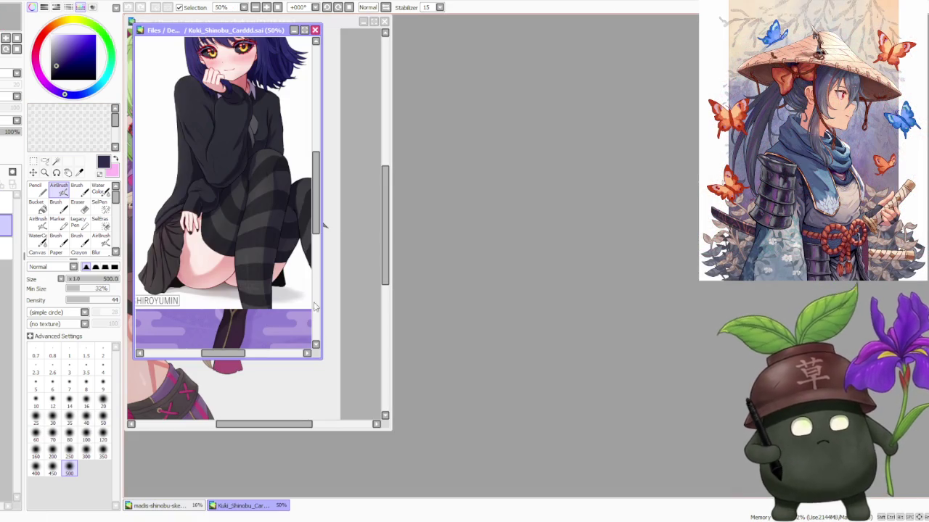
Resize the Kuki_Shinobu_Carddd.sai card window taller and narrower to reveal the drawing behind it.
drag(134, 358, 123, 496)
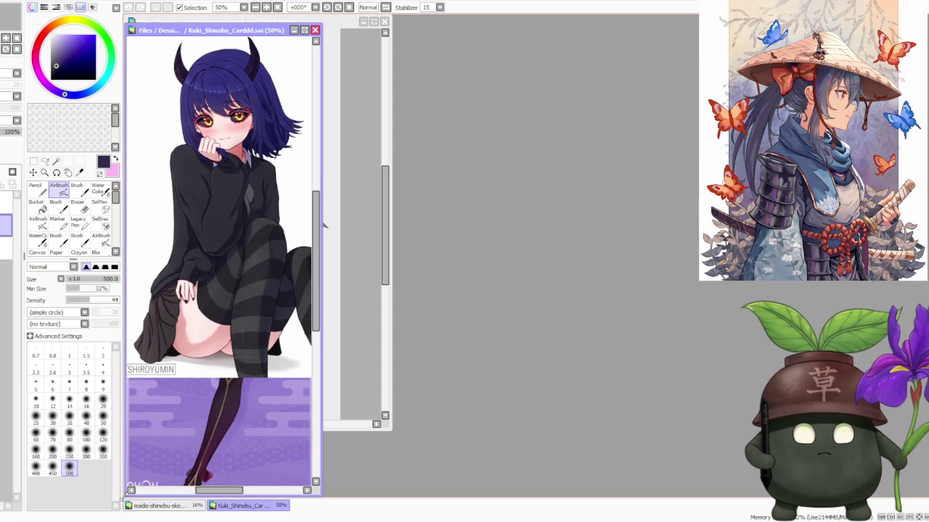
drag(224, 26, 225, 16)
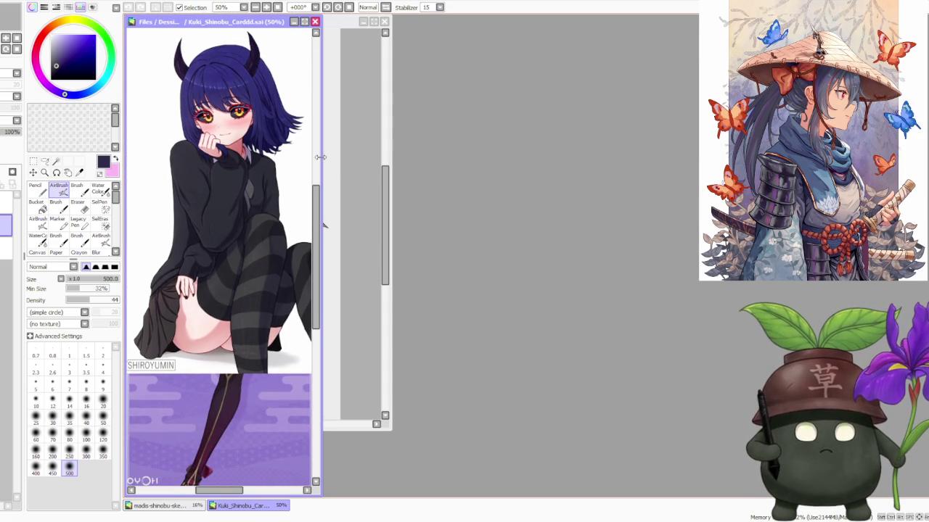
drag(320, 156, 267, 167)
Bring madis-shinobu-skeb.sai forward, maximise then restore it, and move it beside the card.
click(278, 23)
double_click(278, 23)
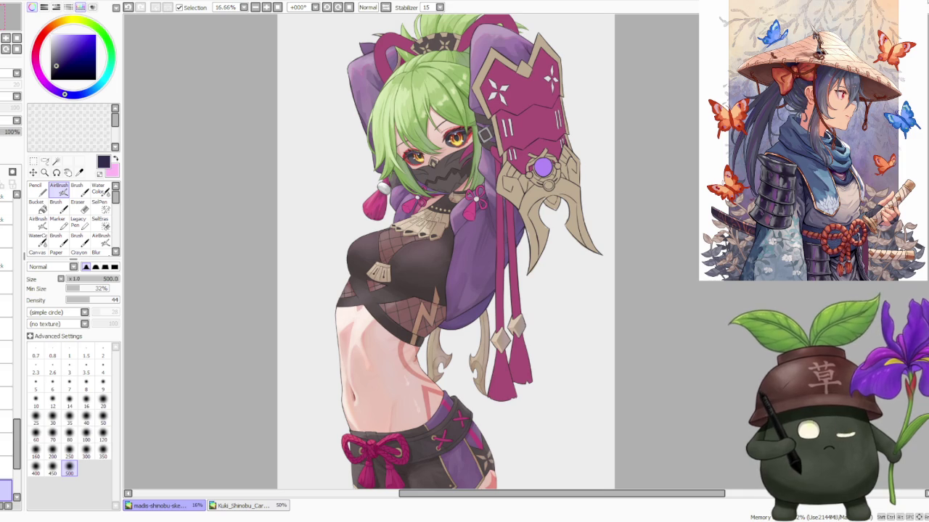
double_click(339, 43)
drag(259, 22, 395, 20)
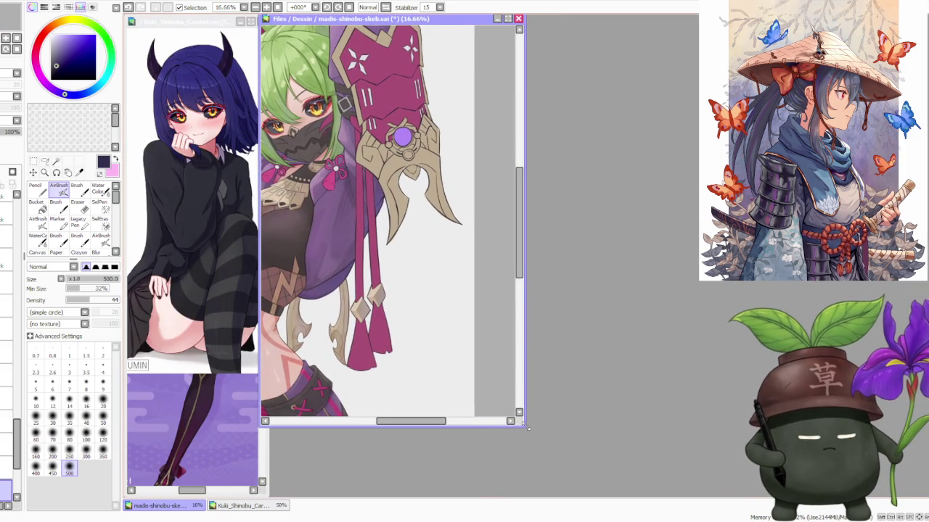
Stretch the madis-shinobu window to the workspace edge at 12.5% zoom, with the Kuki card active.
drag(527, 428, 925, 498)
scroll(530, 320, down, 1)
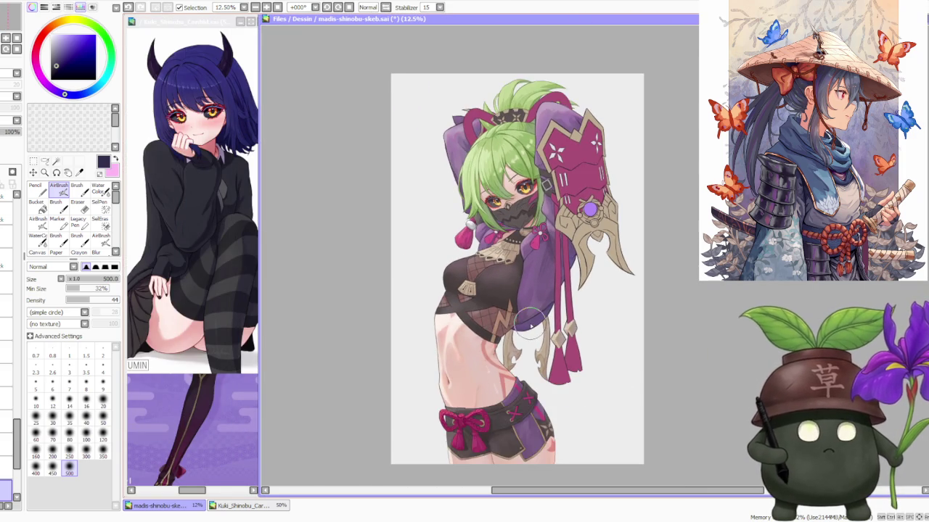
scroll(530, 320, up, 1)
scroll(558, 301, down, 1)
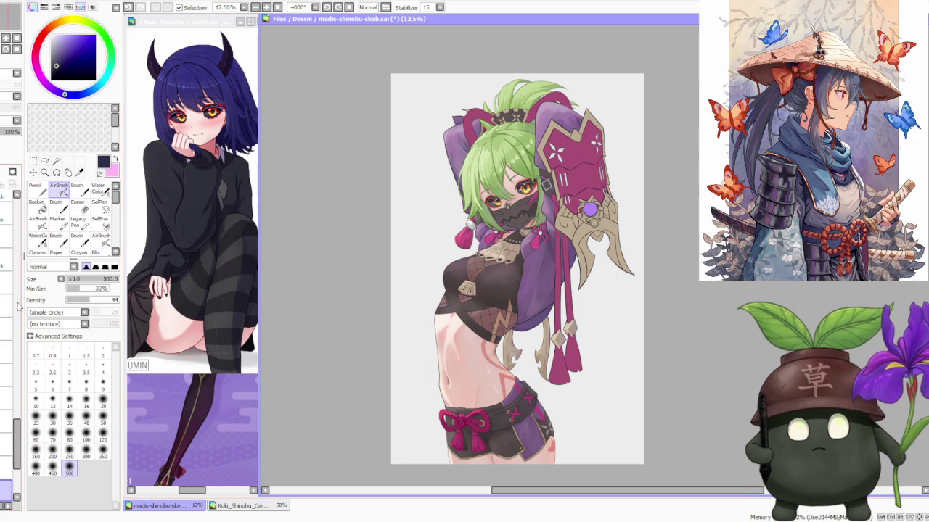
click(210, 23)
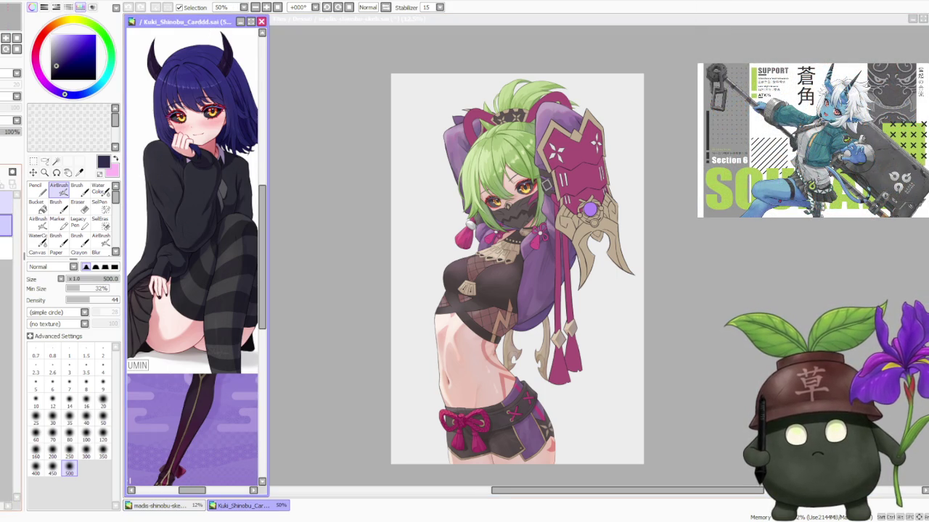
Zoom out on the Kuki card, marquee-select its top part, then clear the selection.
scroll(182, 130, down, 2)
scroll(182, 129, down, 2)
scroll(182, 129, down, 2)
scroll(182, 129, down, 2)
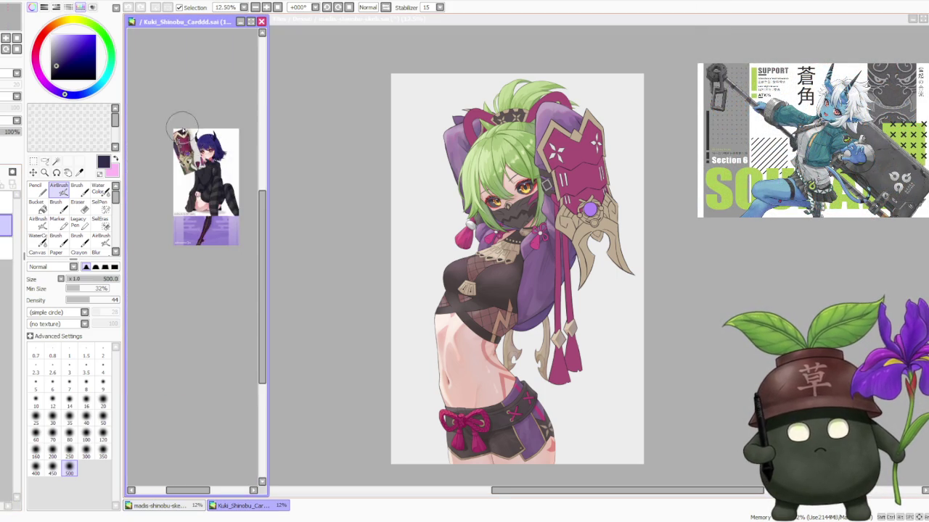
scroll(182, 130, up, 2)
click(34, 161)
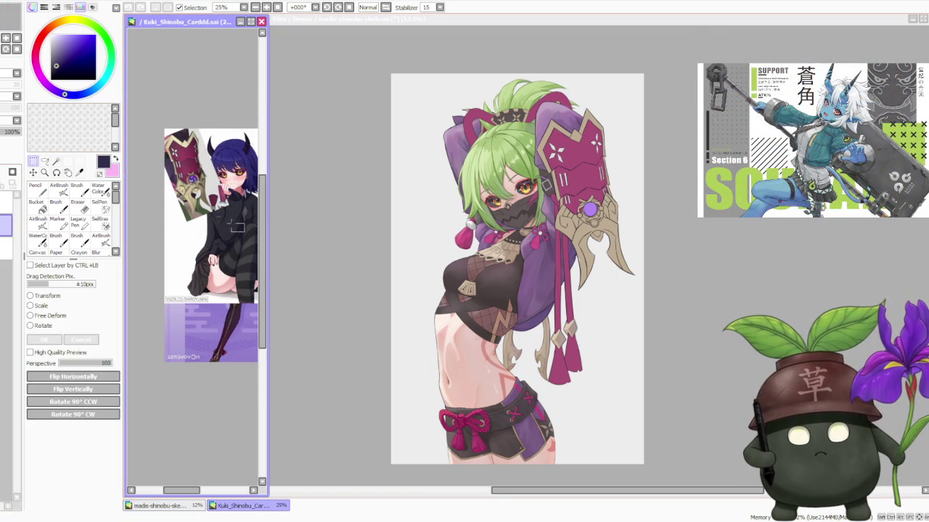
drag(246, 232, 138, 116)
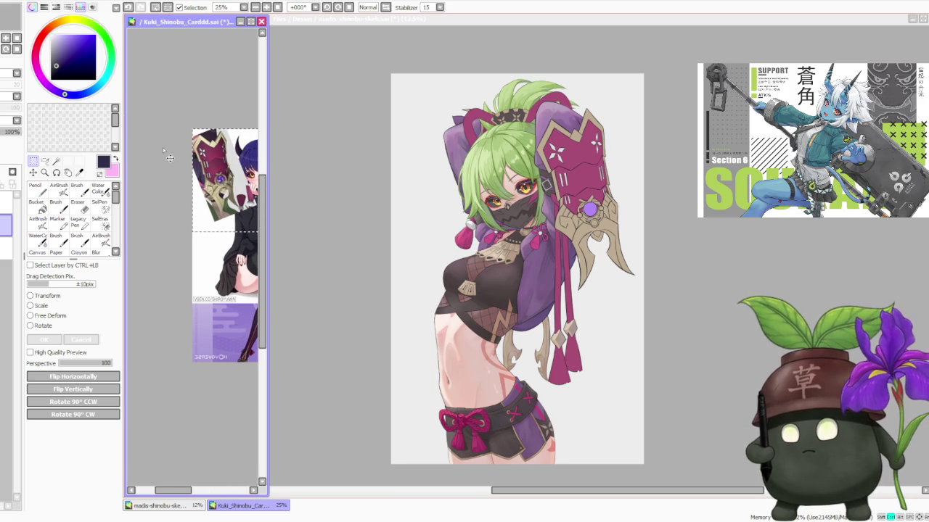
click(198, 114)
Zoom the card back to 50% and make the ninja drawing active again.
scroll(199, 124, up, 1)
scroll(202, 145, up, 1)
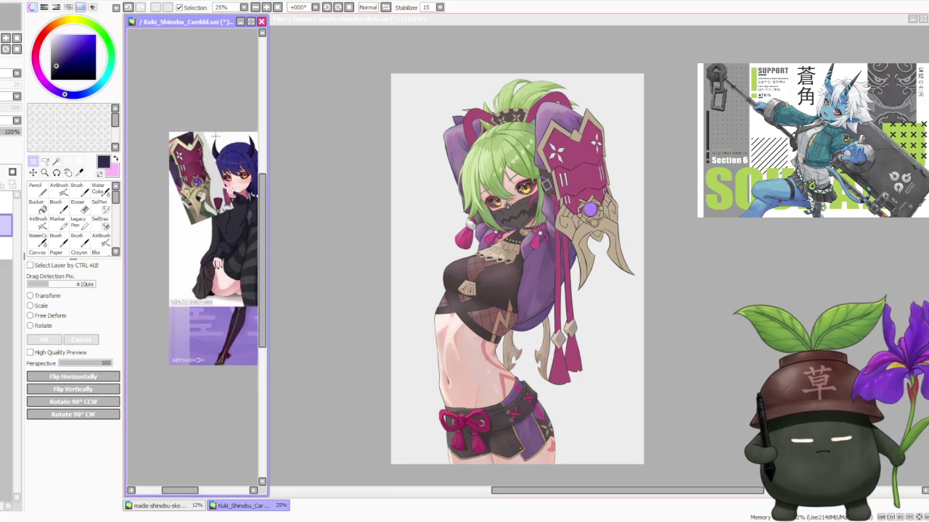
scroll(204, 161, up, 1)
scroll(204, 161, down, 1)
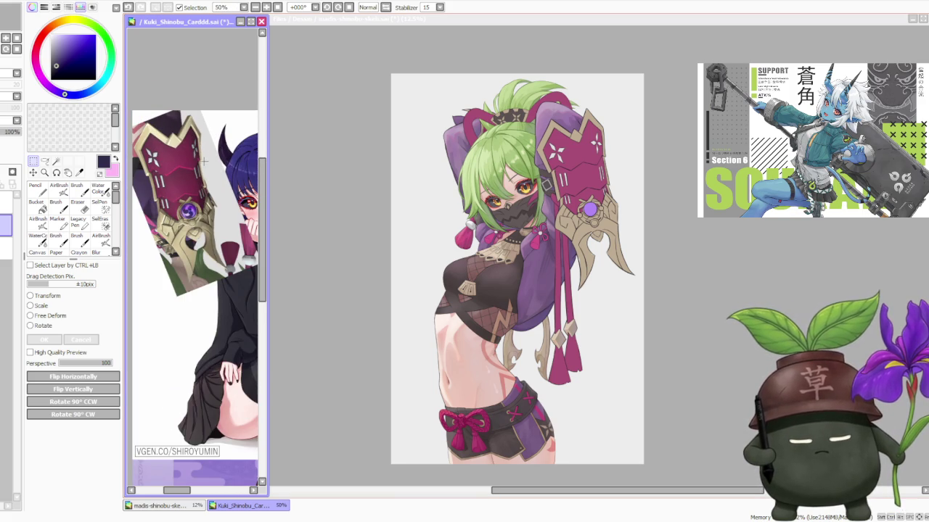
click(656, 202)
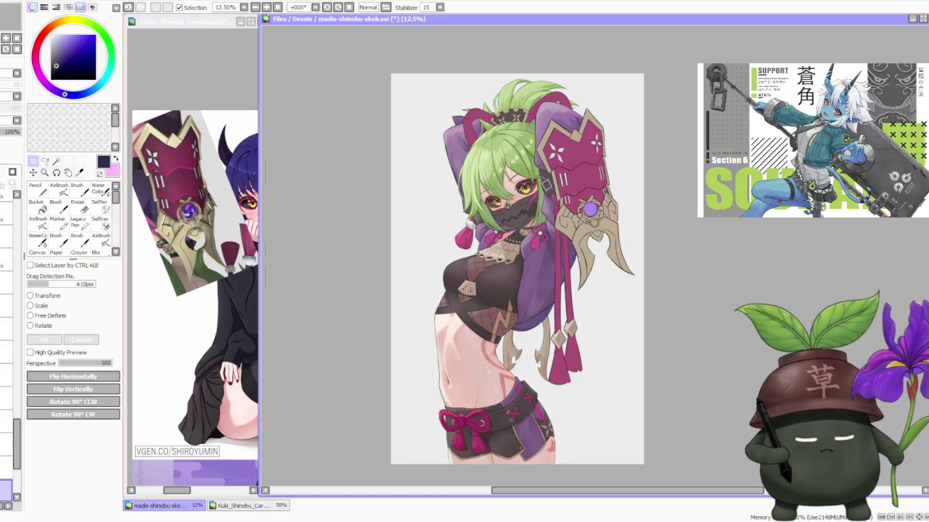
On the Kuki card, hide the rotated gauntlet layer.
scroll(304, 184, right, 2)
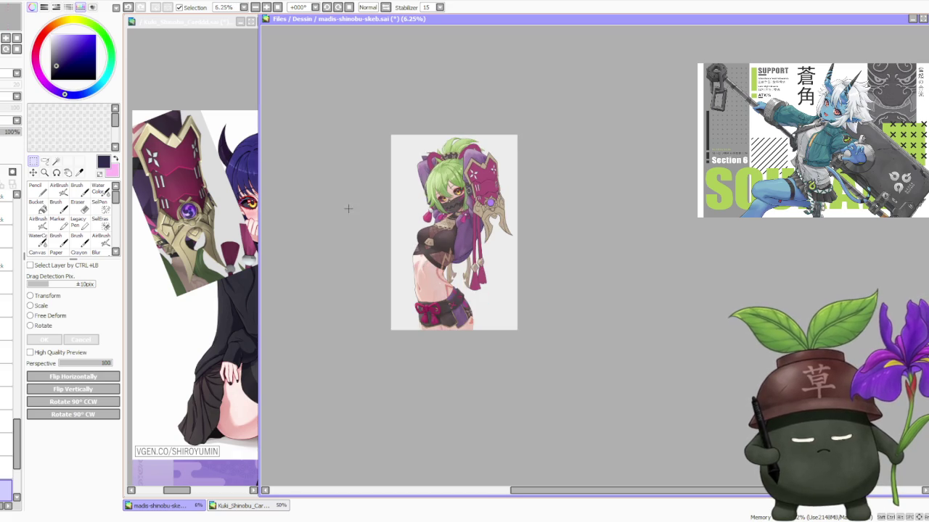
scroll(452, 187, right, 2)
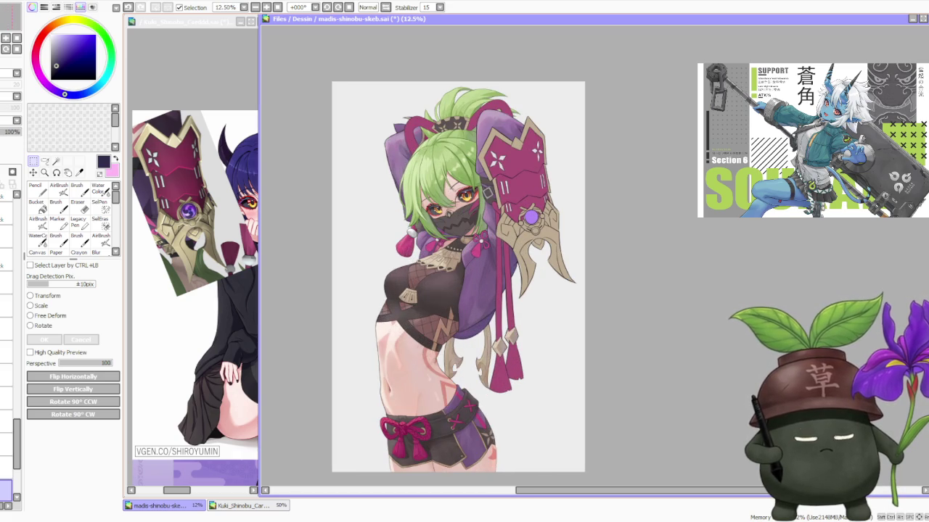
scroll(454, 205, up, 1)
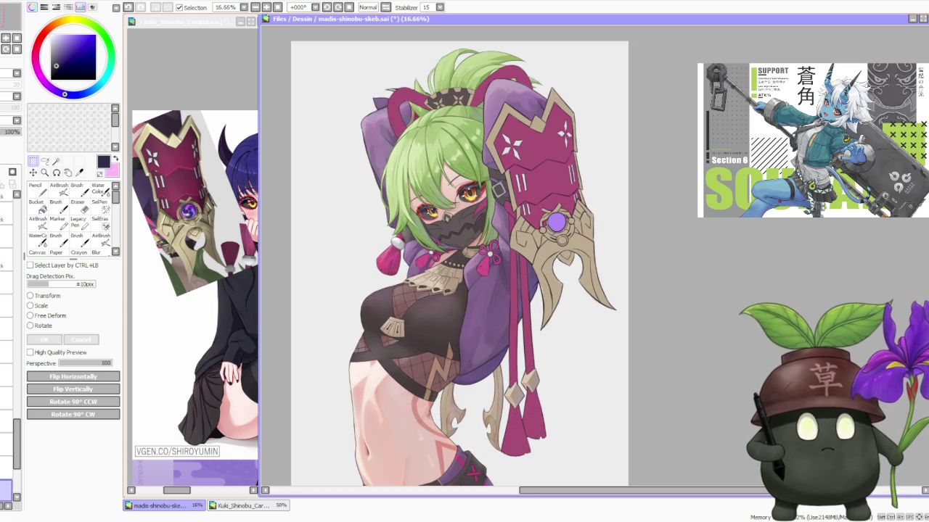
click(153, 78)
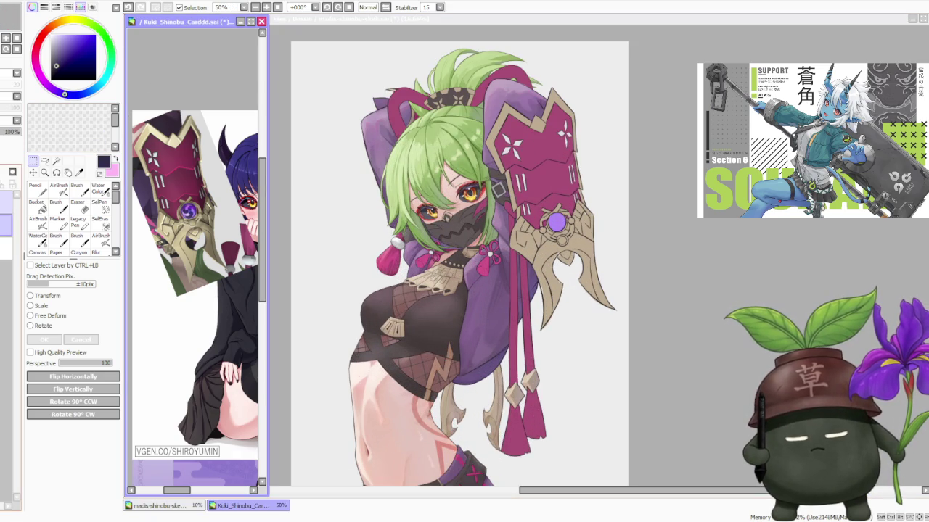
click(5, 202)
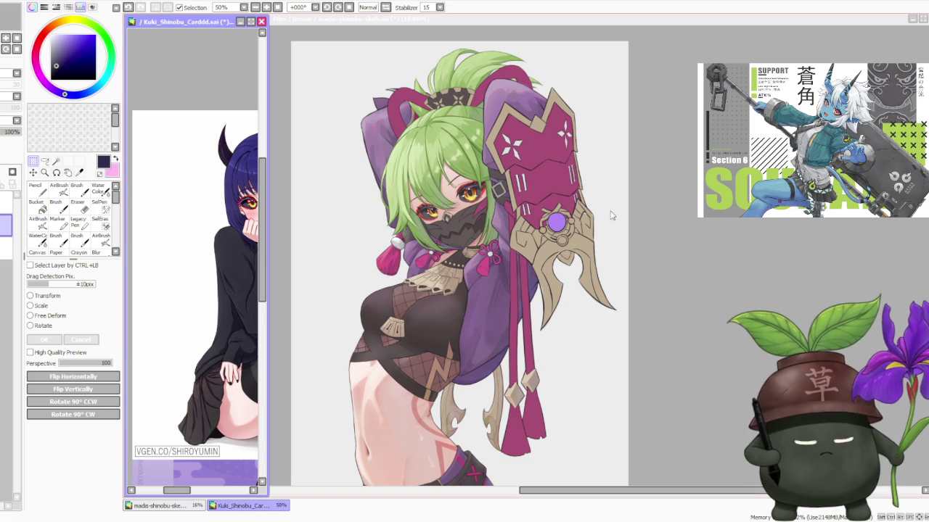
On the ninja drawing, loosely select around the raised arm, then box-select the hair bun.
click(687, 210)
scroll(616, 204, down, 1)
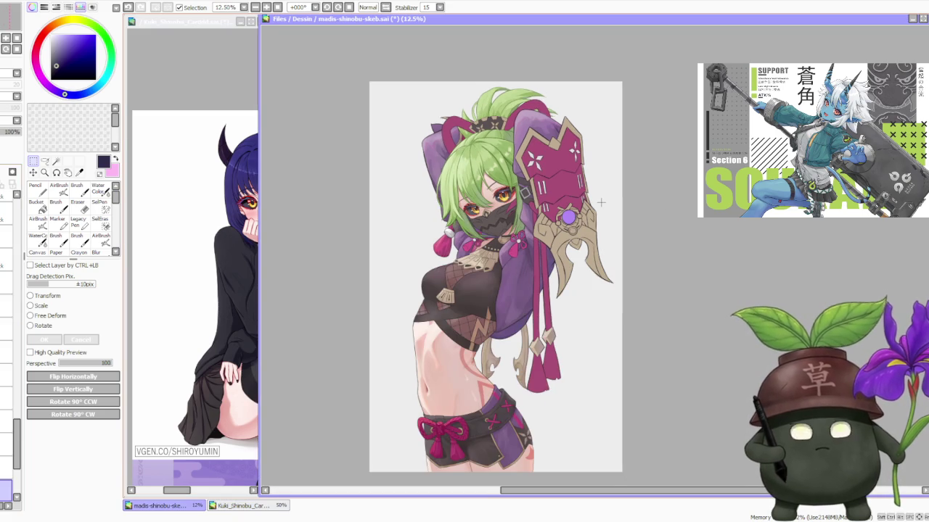
scroll(601, 203, down, 1)
scroll(612, 197, up, 2)
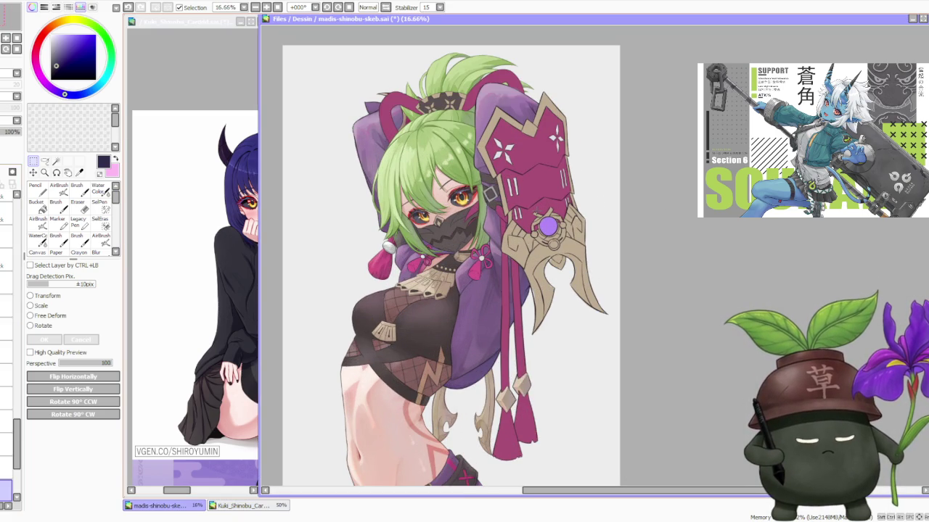
scroll(537, 213, down, 1)
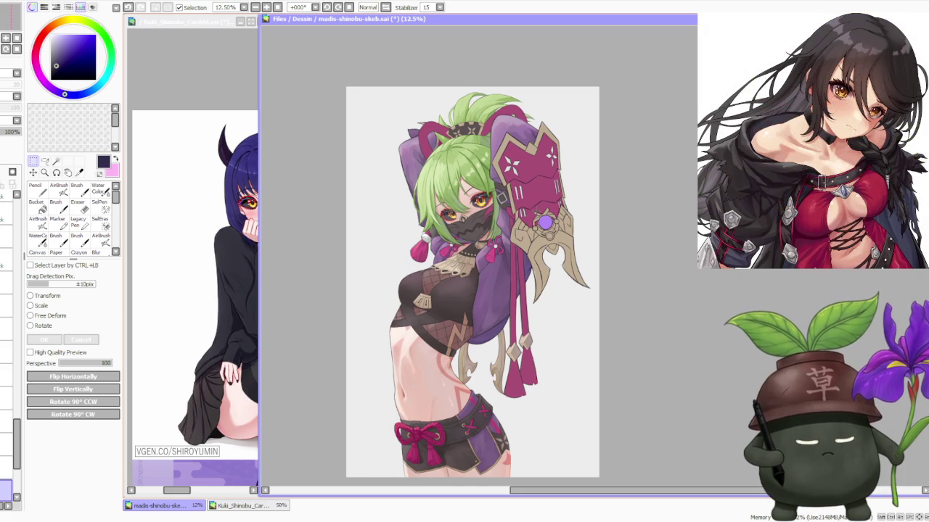
scroll(537, 214, up, 1)
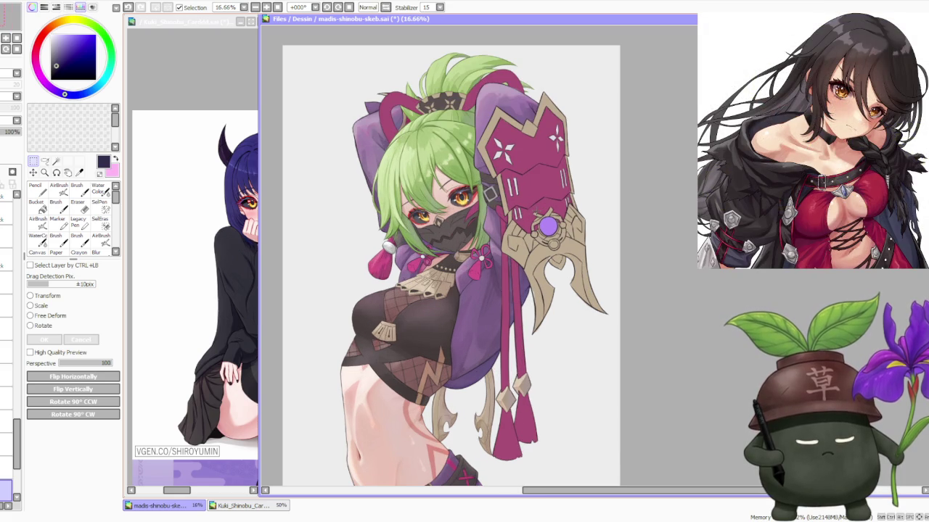
scroll(535, 213, down, 1)
mouse_move(435, 247)
mouse_down()
mouse_move(482, 230)
mouse_move(512, 254)
mouse_up()
drag(417, 98, 541, 170)
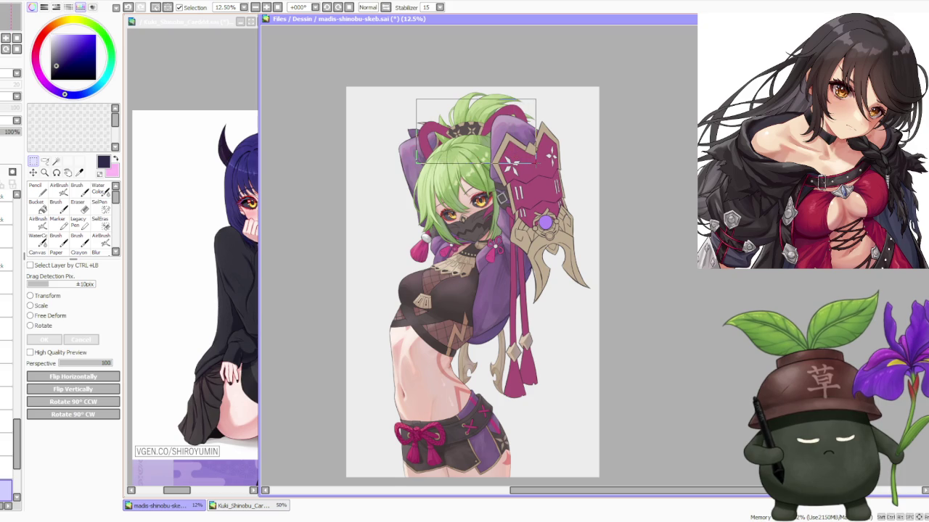
scroll(419, 93, up, 3)
scroll(430, 154, up, 3)
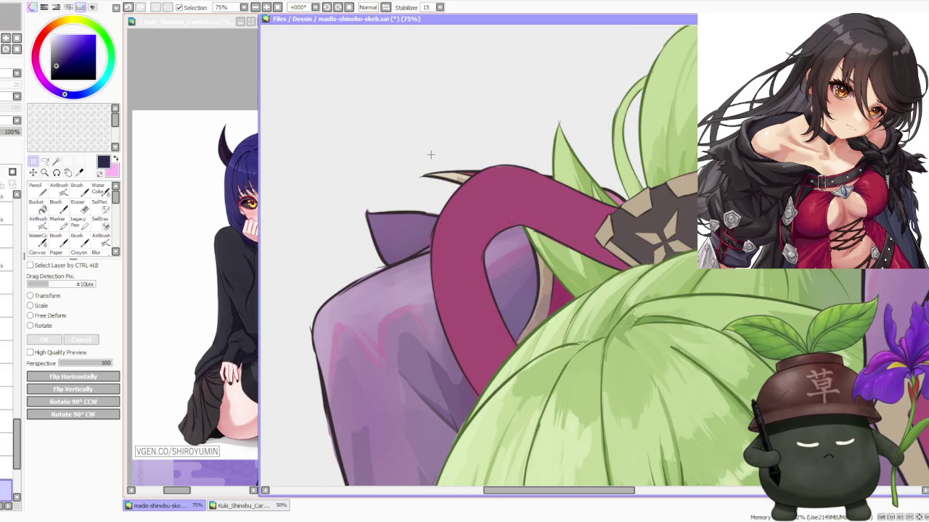
scroll(430, 154, down, 4)
scroll(508, 188, down, 2)
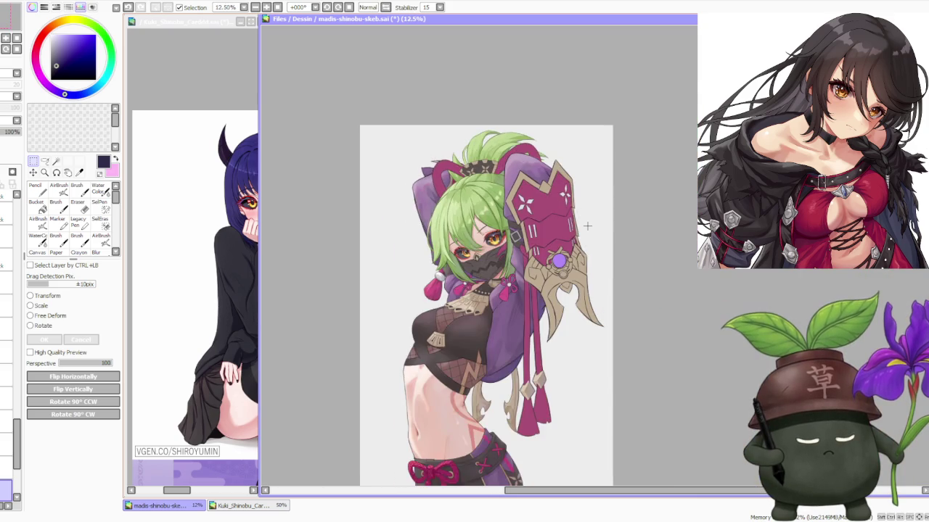
scroll(587, 223, down, 1)
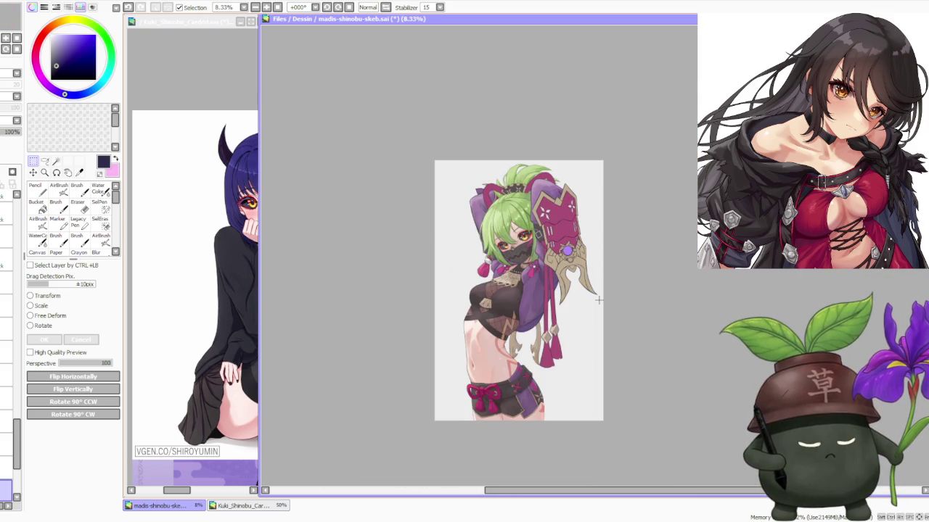
scroll(600, 295, up, 2)
drag(558, 401, 432, 129)
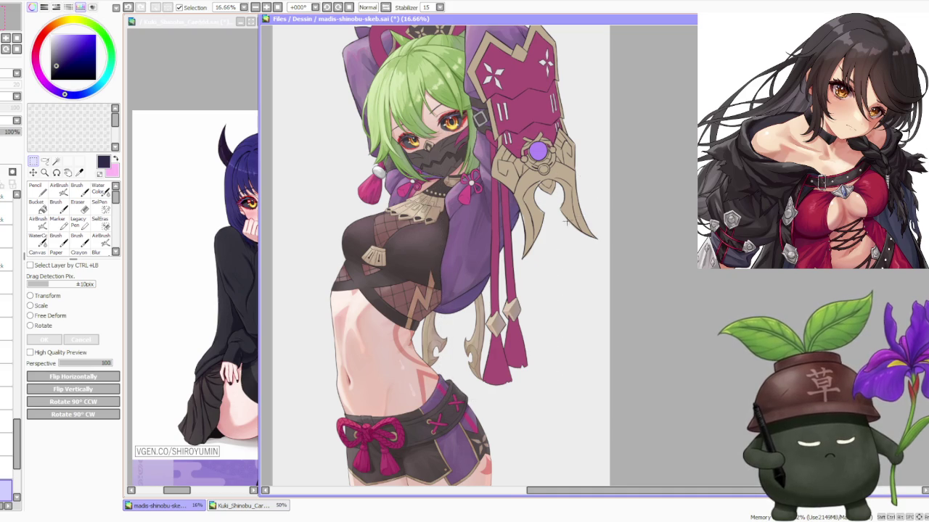
scroll(568, 220, down, 1)
scroll(568, 219, down, 1)
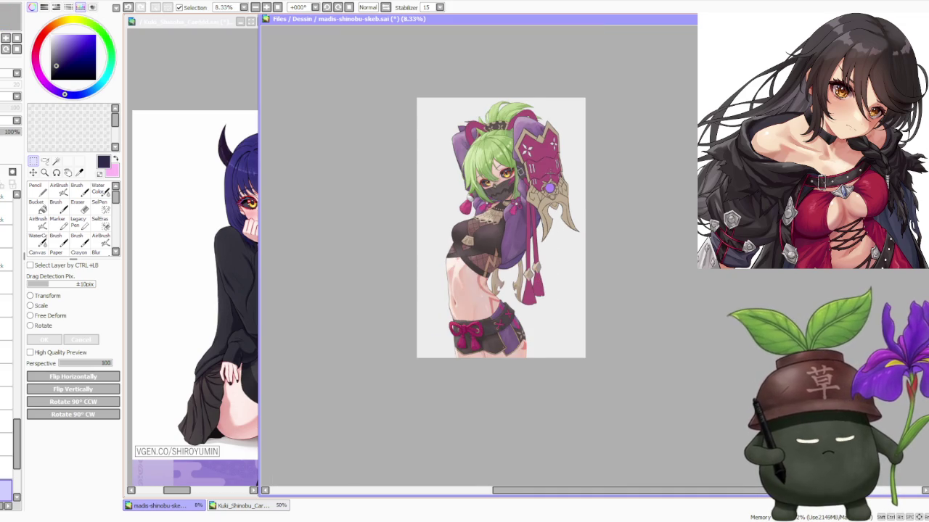
scroll(551, 177, up, 1)
scroll(551, 178, down, 1)
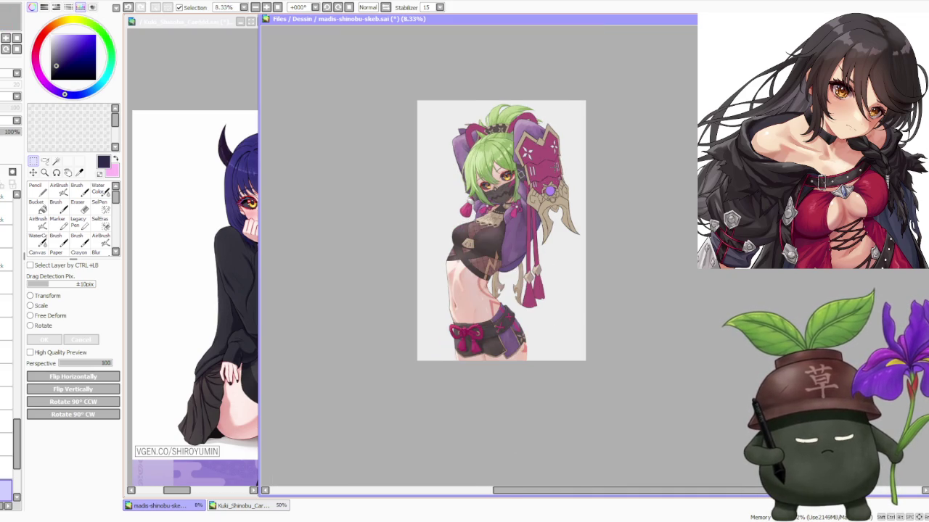
scroll(553, 171, up, 1)
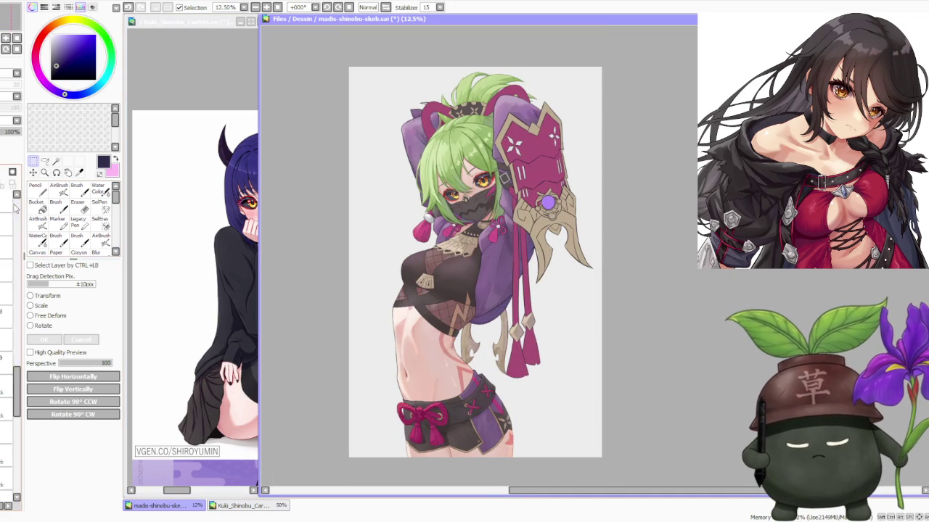
scroll(15, 208, up, 5)
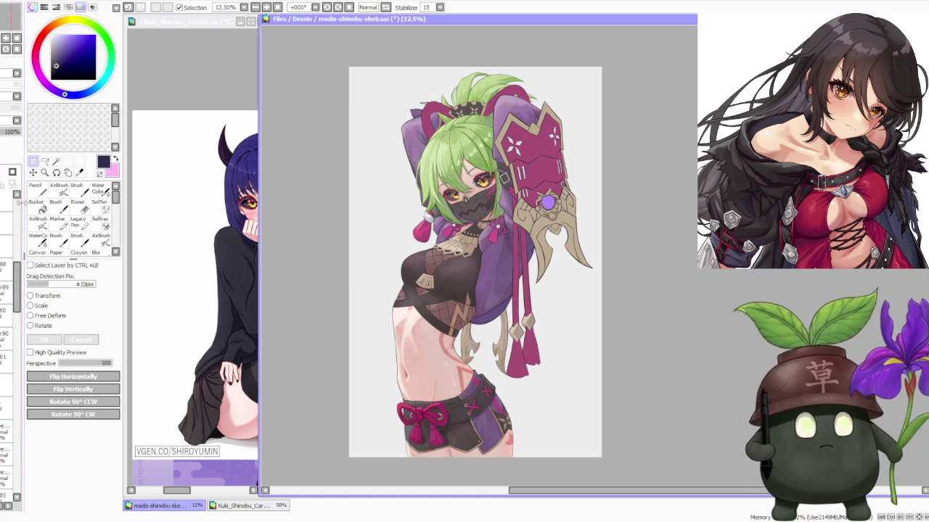
scroll(15, 208, down, 5)
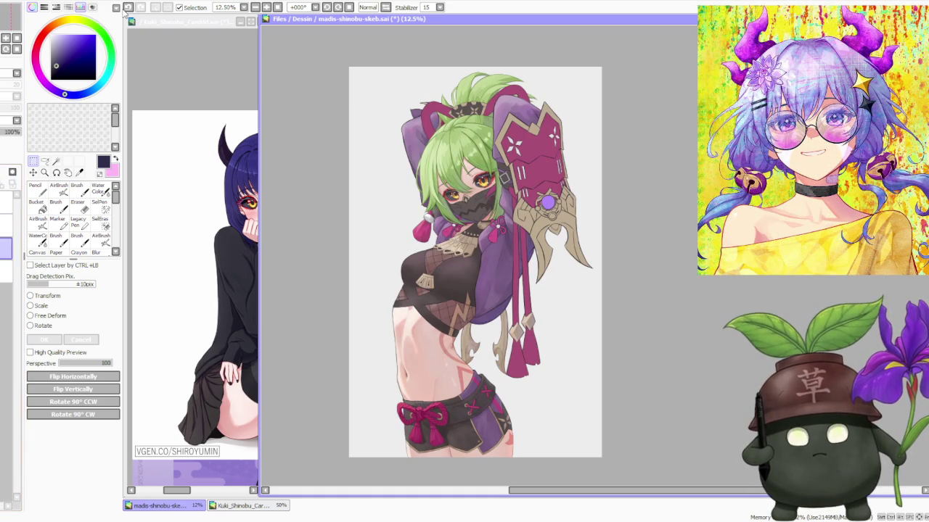
key(ctrl+shift+u)
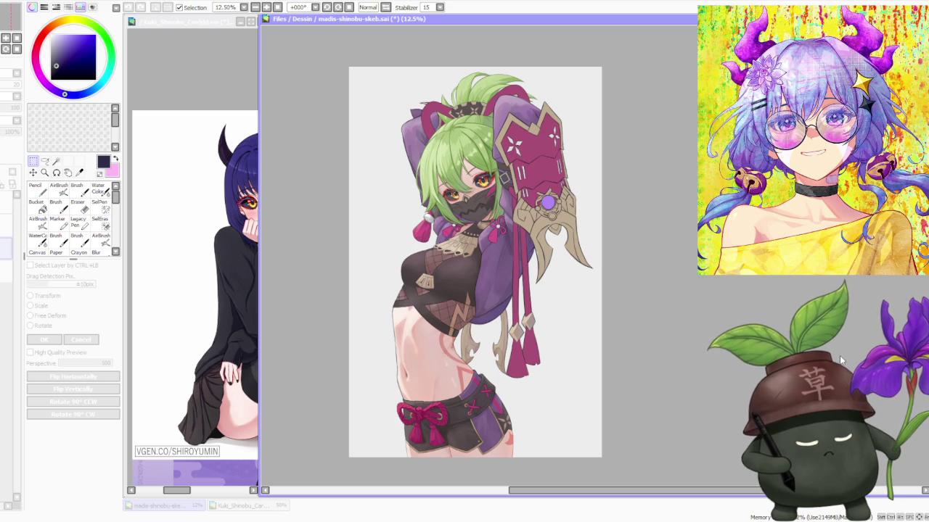
scroll(649, 305, down, 2)
scroll(448, 216, up, 4)
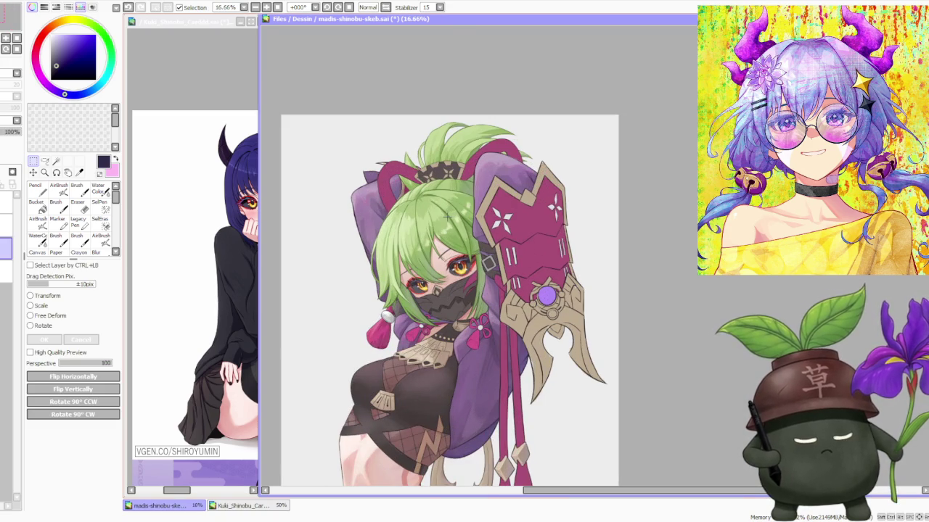
scroll(316, 103, down, 1)
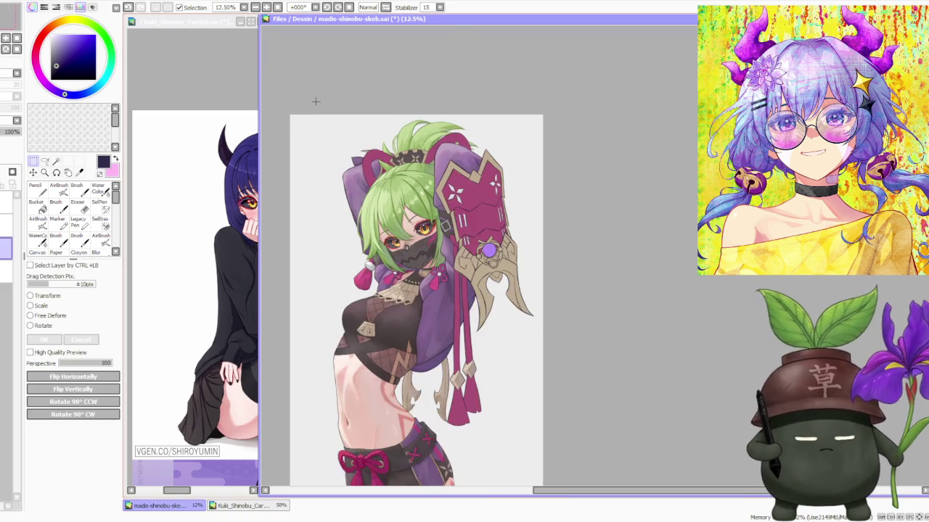
scroll(315, 103, down, 2)
scroll(392, 207, up, 1)
scroll(392, 206, up, 2)
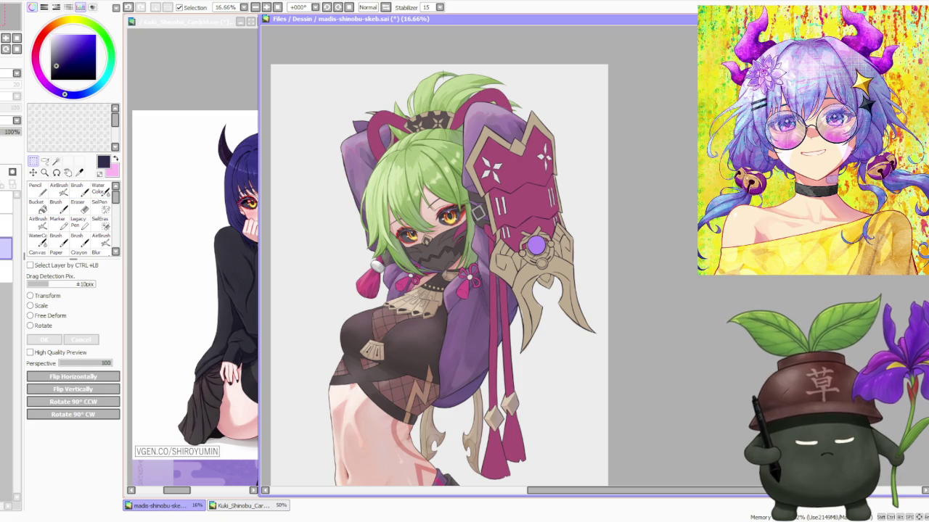
scroll(451, 120, down, 2)
scroll(451, 120, up, 1)
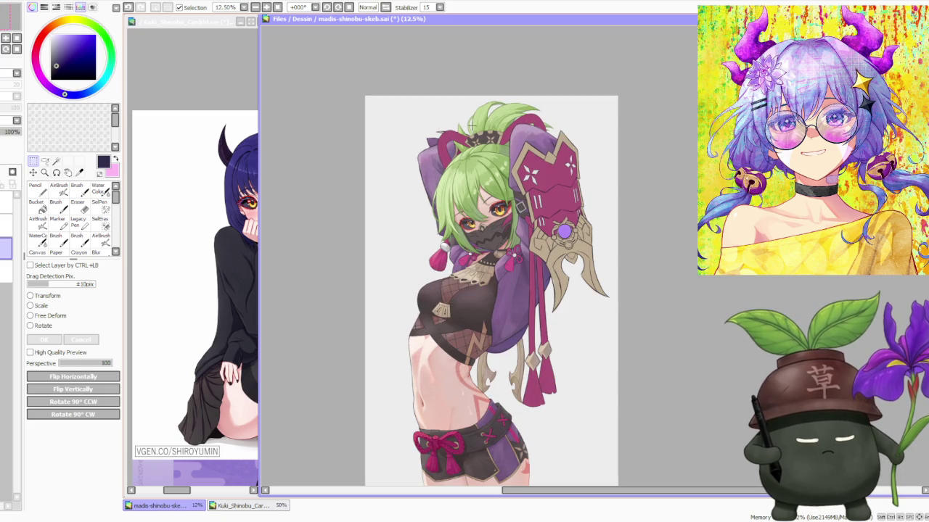
scroll(407, 147, down, 3)
scroll(508, 164, up, 2)
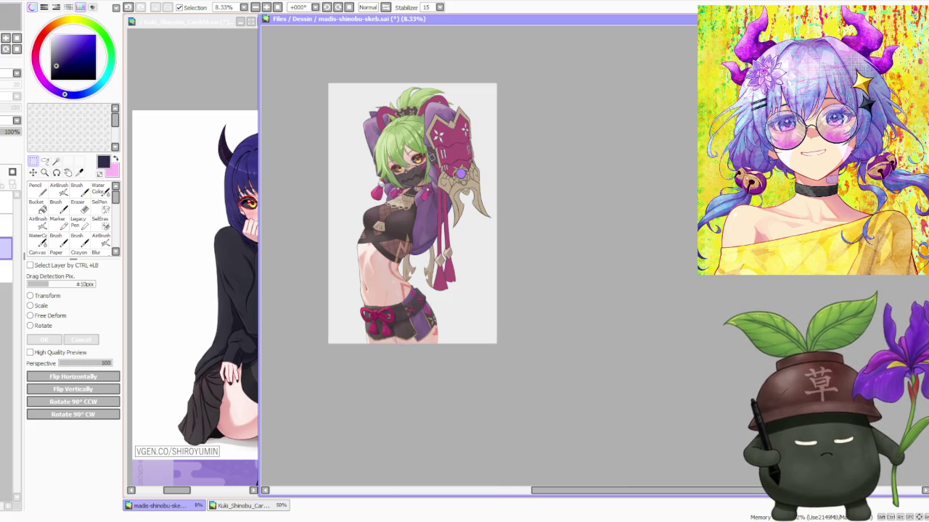
scroll(393, 137, up, 1)
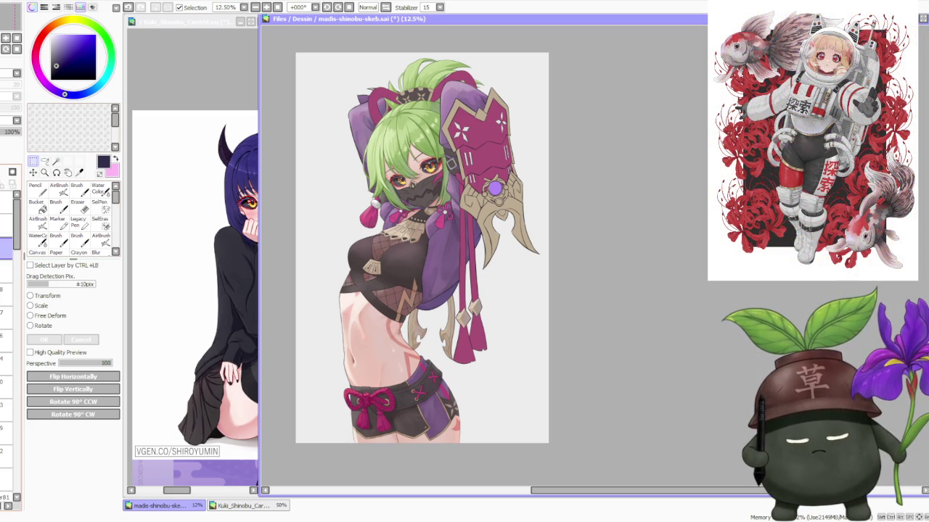
scroll(8, 305, down, 5)
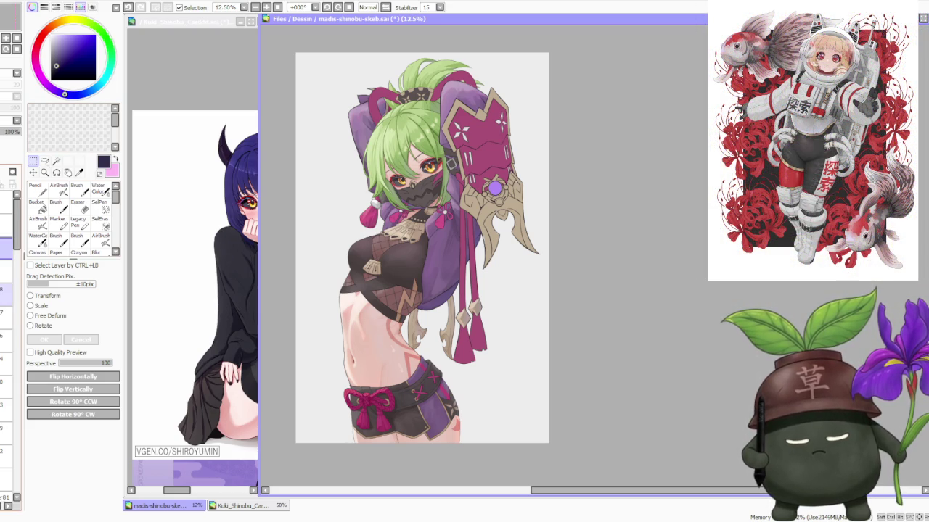
scroll(7, 327, down, 3)
scroll(7, 305, down, 3)
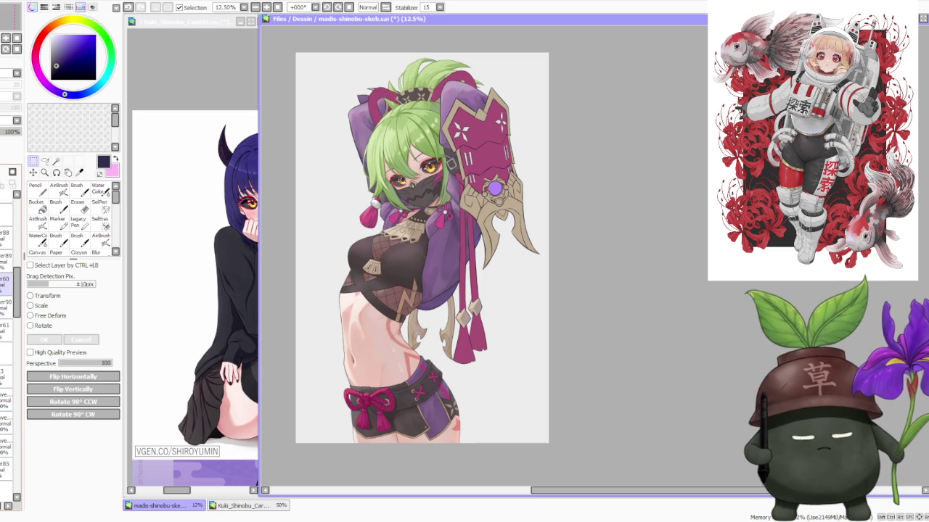
click(6, 125)
click(6, 124)
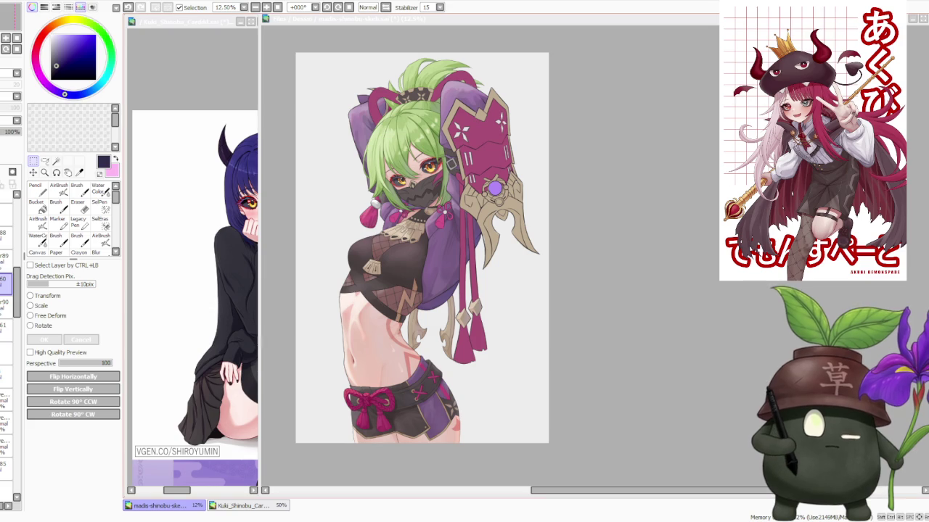
scroll(544, 254, down, 1)
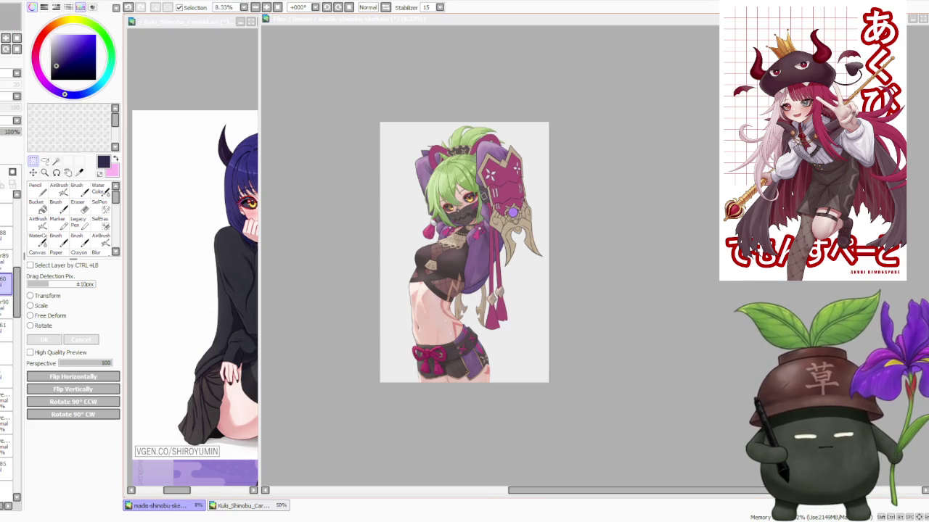
scroll(439, 209, up, 1)
scroll(475, 261, up, 1)
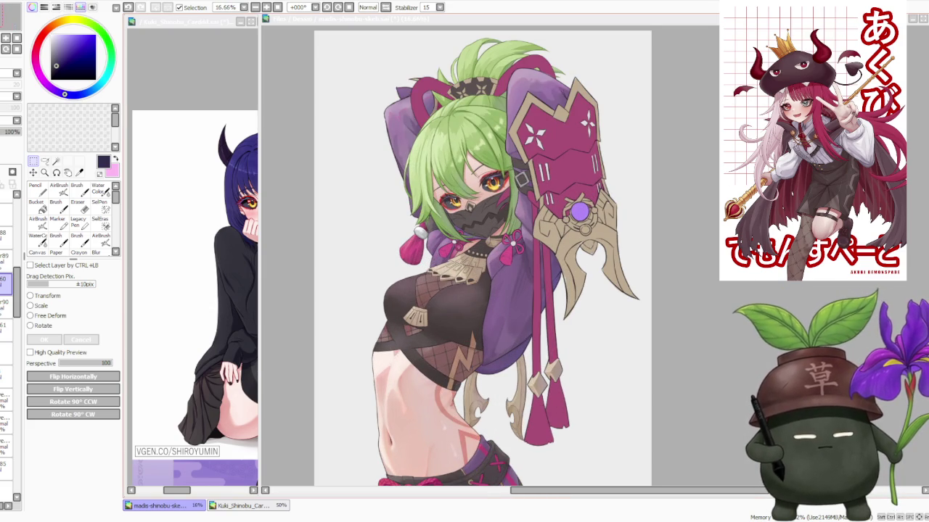
scroll(475, 261, up, 1)
scroll(475, 261, down, 1)
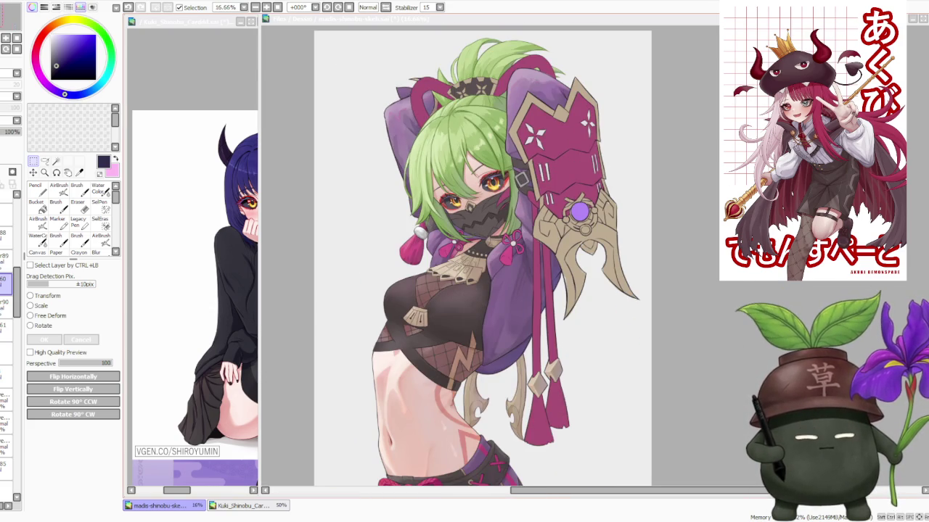
scroll(475, 261, down, 1)
scroll(475, 261, down, 1)
scroll(475, 261, up, 1)
scroll(475, 262, up, 1)
scroll(475, 262, down, 1)
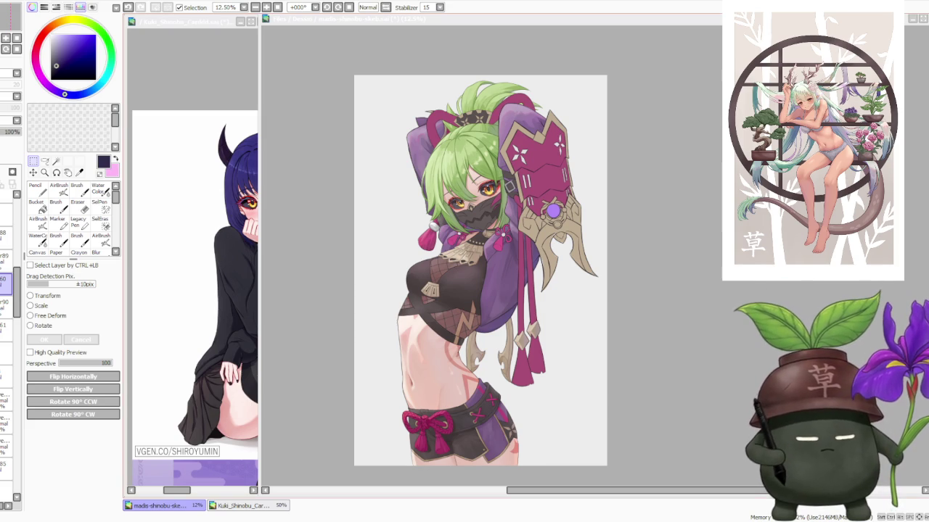
scroll(350, 387, down, 1)
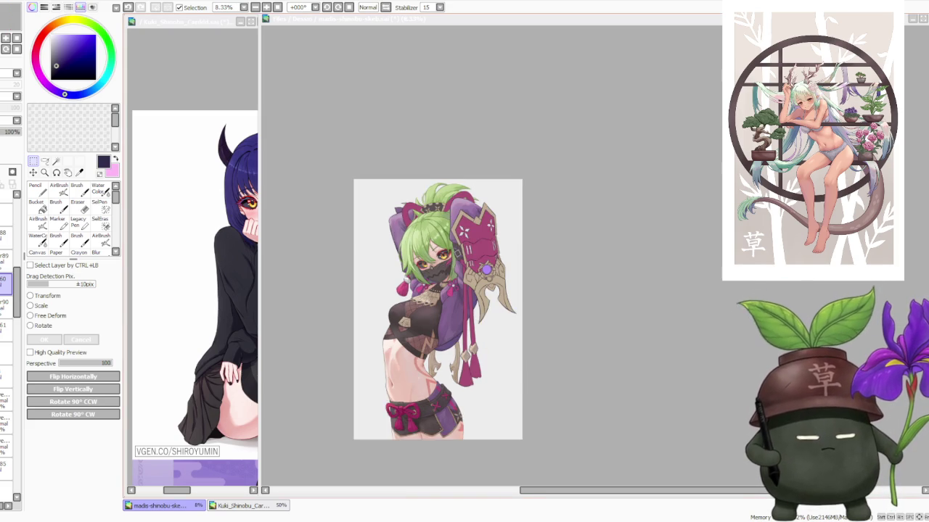
scroll(367, 344, up, 1)
scroll(431, 383, down, 1)
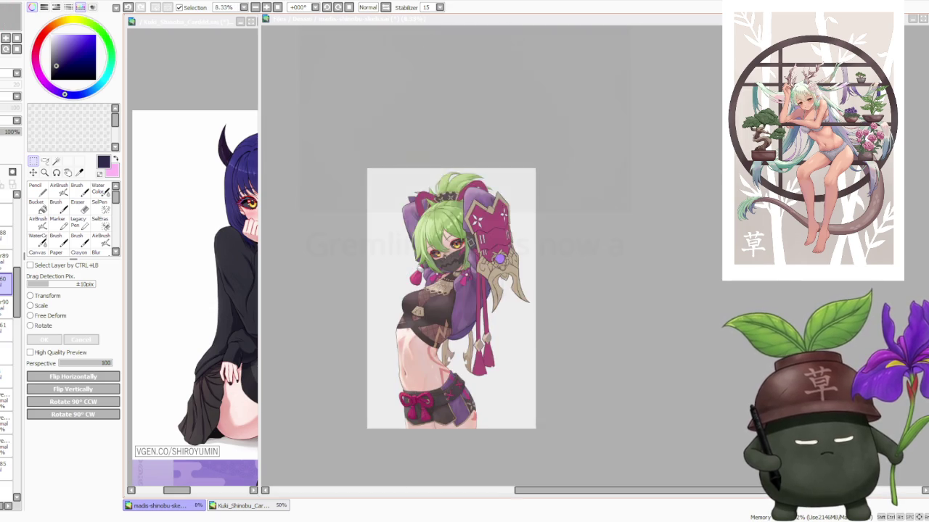
scroll(430, 374, up, 1)
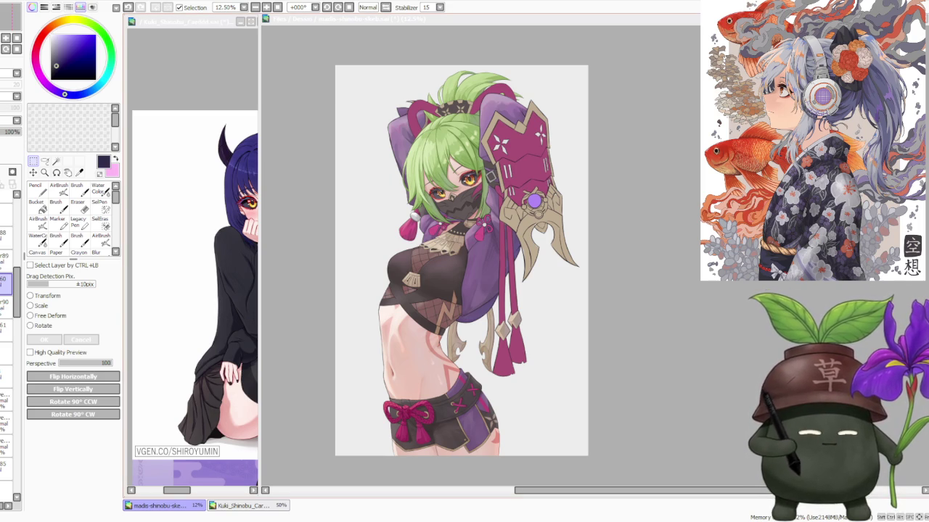
click(683, 165)
Scroll around the ninja illustration while refining it, then zoom out to see the whole drawing.
scroll(626, 151, down, 1)
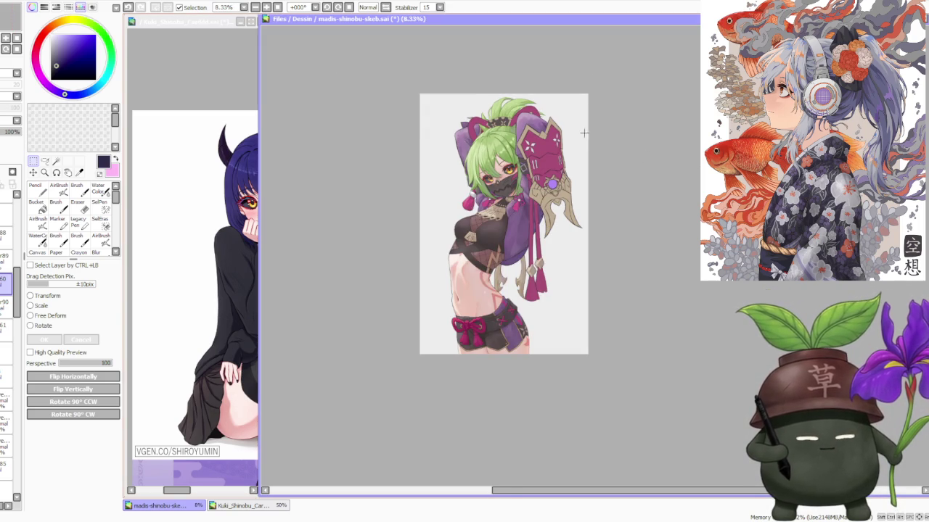
scroll(588, 134, up, 1)
scroll(540, 93, up, 1)
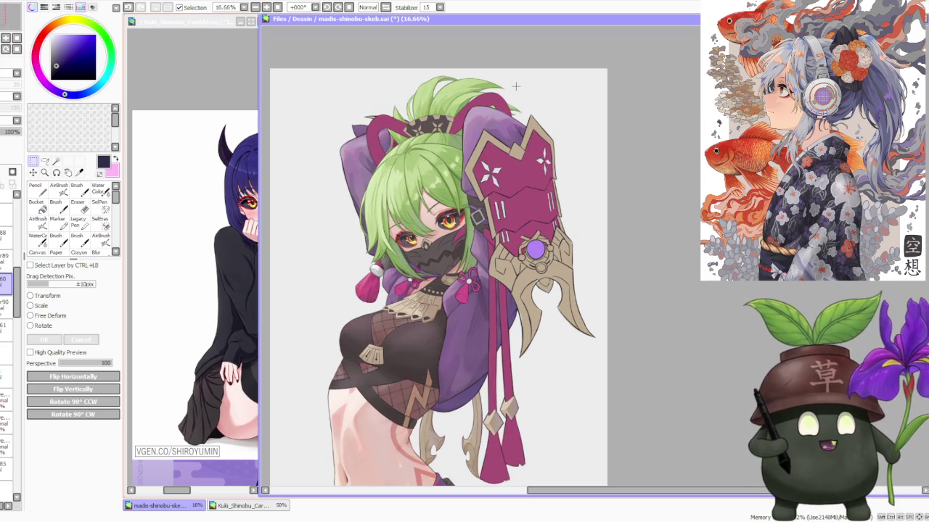
scroll(515, 86, down, 2)
scroll(501, 181, up, 1)
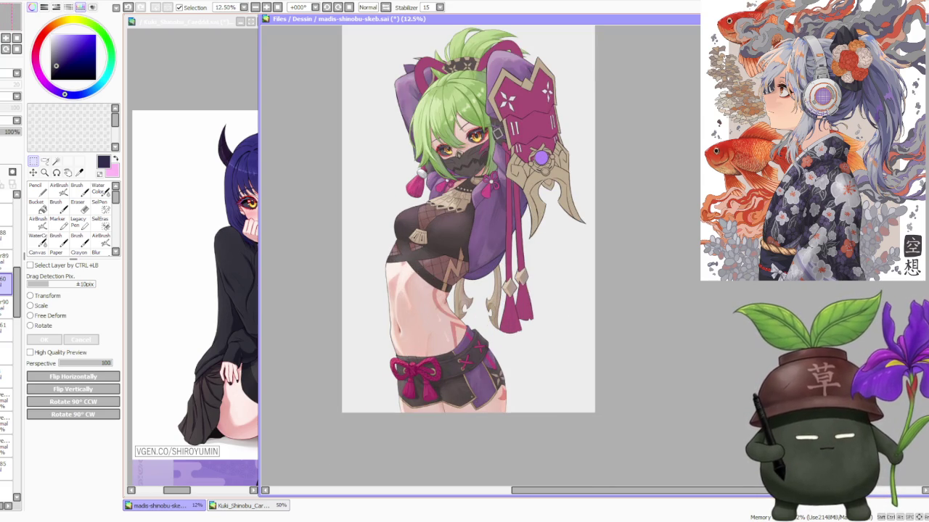
scroll(524, 70, up, 1)
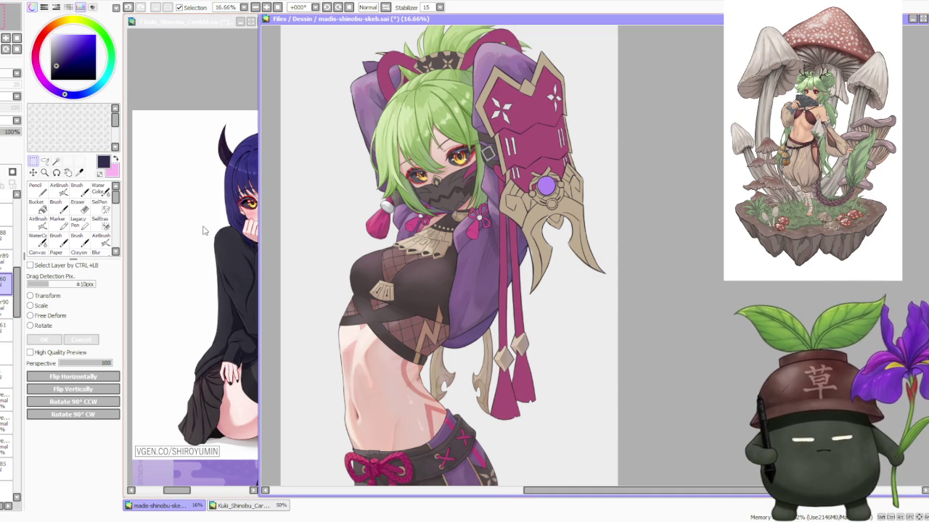
key(minus)
Switch to the regular brush and sample the green of the hair.
scroll(388, 143, up, 2)
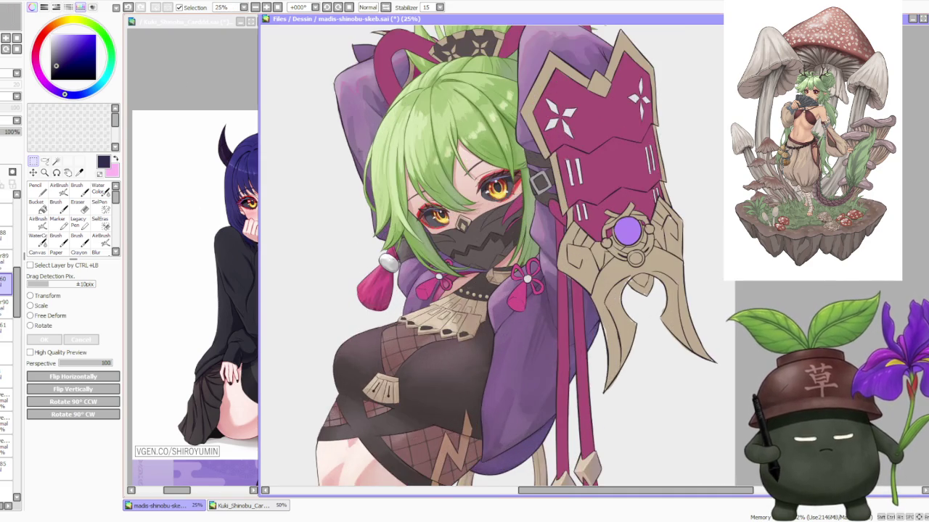
scroll(360, 150, up, 2)
scroll(367, 144, down, 2)
scroll(366, 144, down, 2)
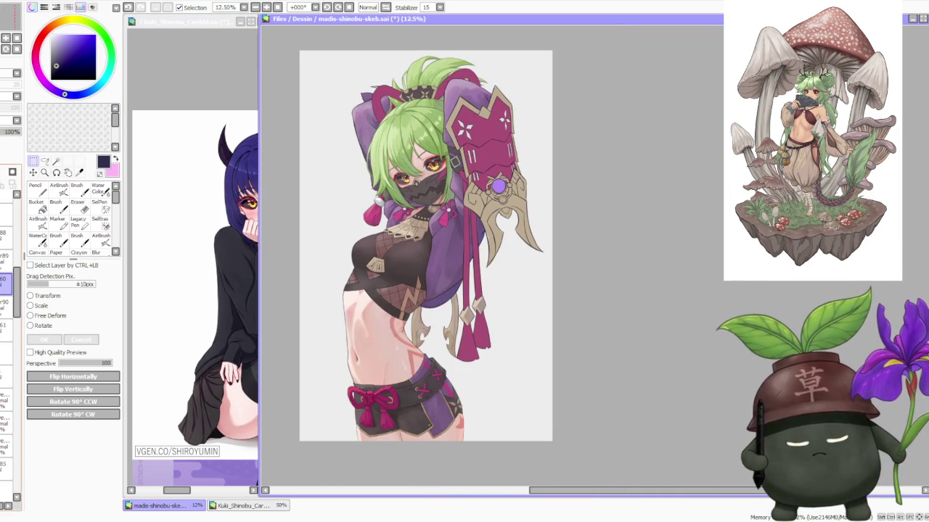
scroll(505, 112, up, 1)
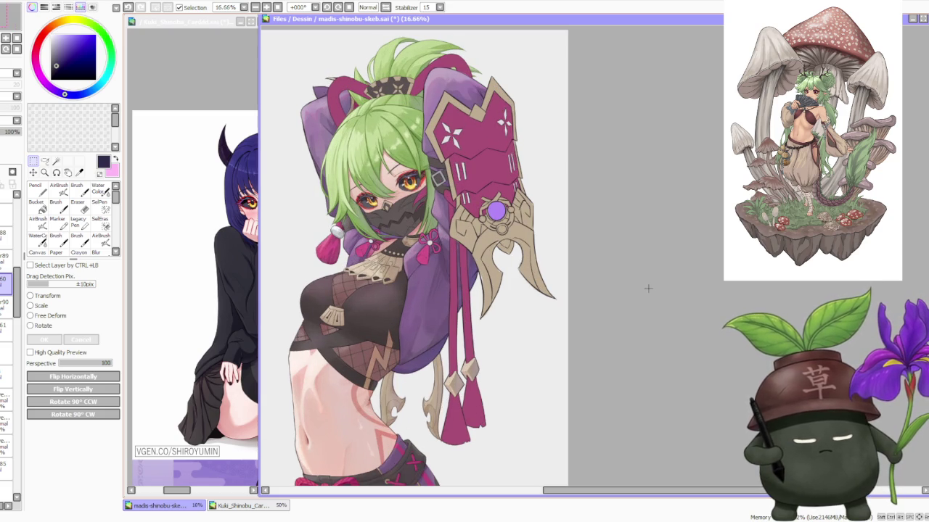
key(b)
scroll(311, 174, down, 1)
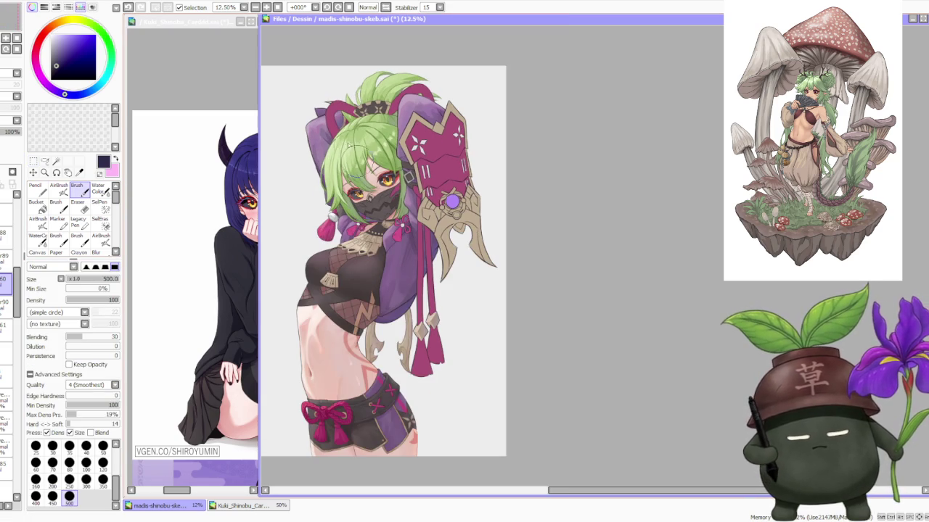
scroll(337, 161, up, 4)
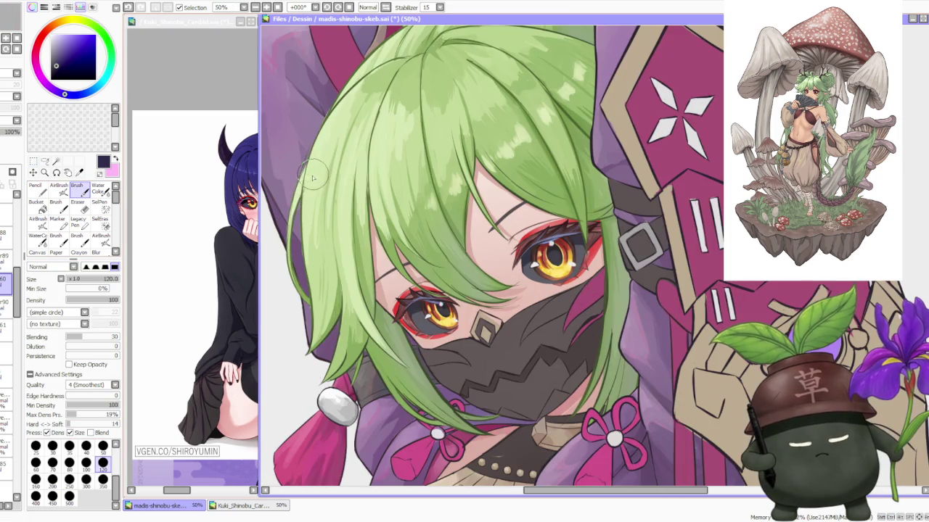
alt+click(299, 178)
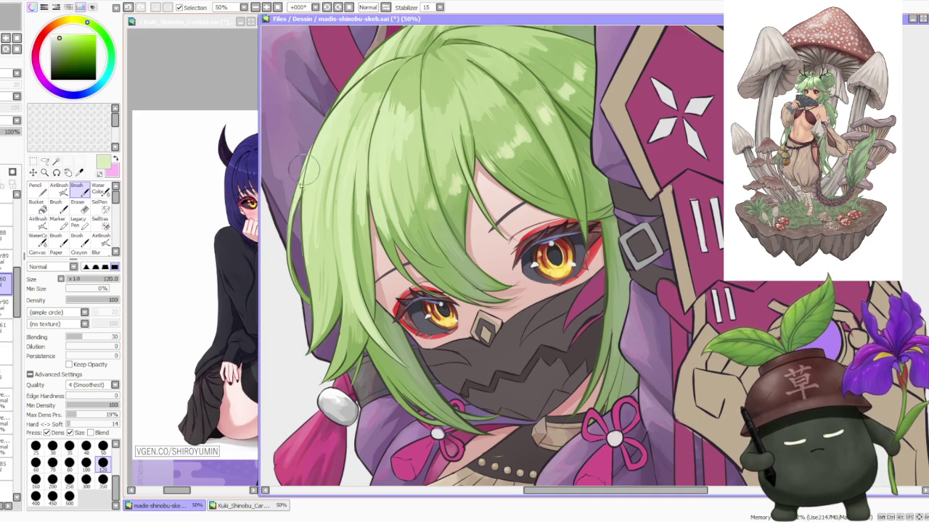
Turn on the greyscale preview and zoom out to 8.33% to check values.
scroll(299, 210, down, 2)
scroll(298, 215, down, 1)
scroll(385, 158, down, 1)
scroll(369, 134, up, 2)
scroll(363, 178, down, 1)
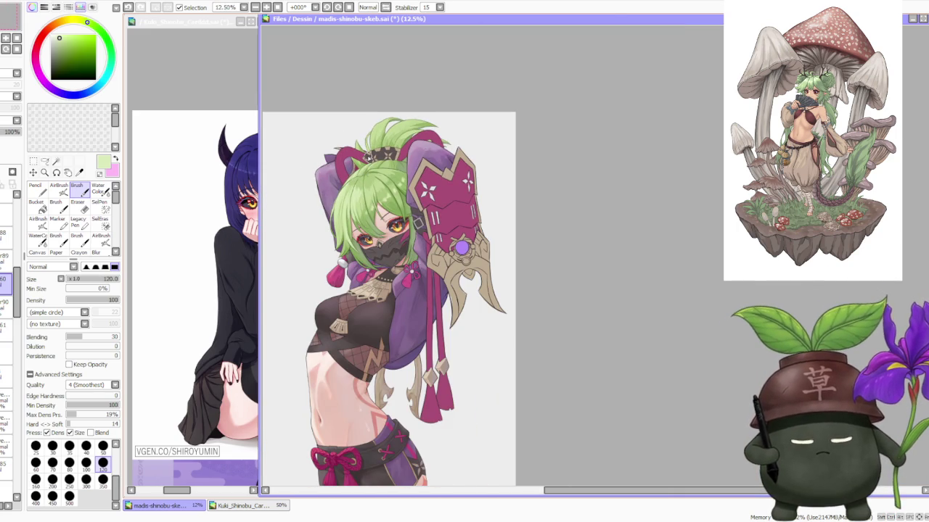
drag(18, 283, 16, 221)
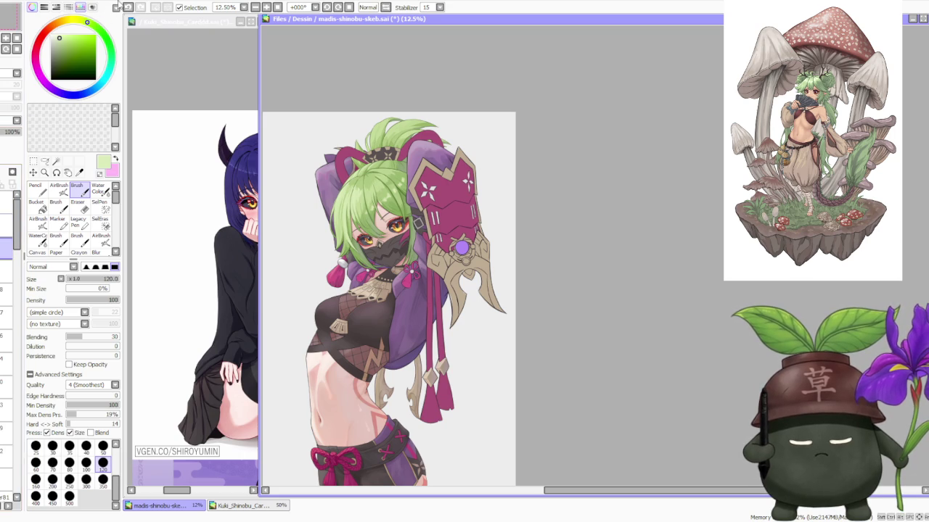
click(128, 8)
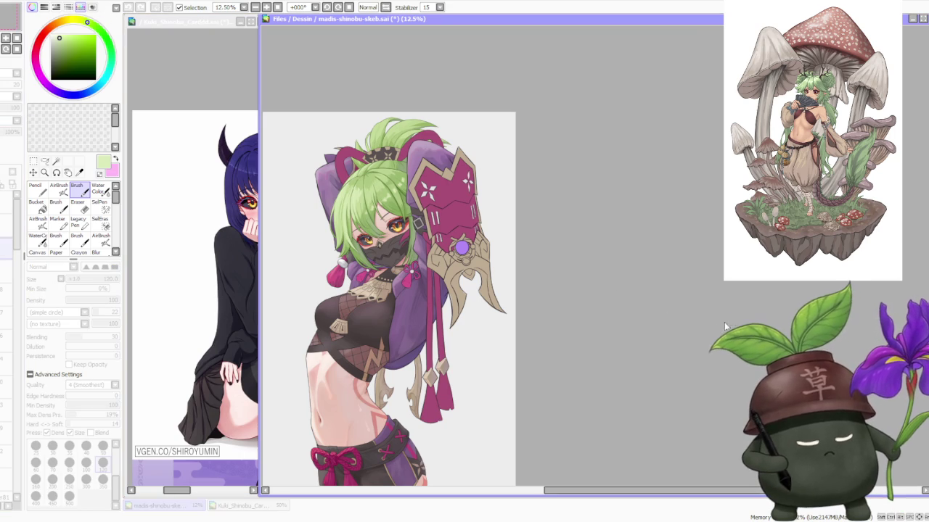
scroll(463, 238, down, 2)
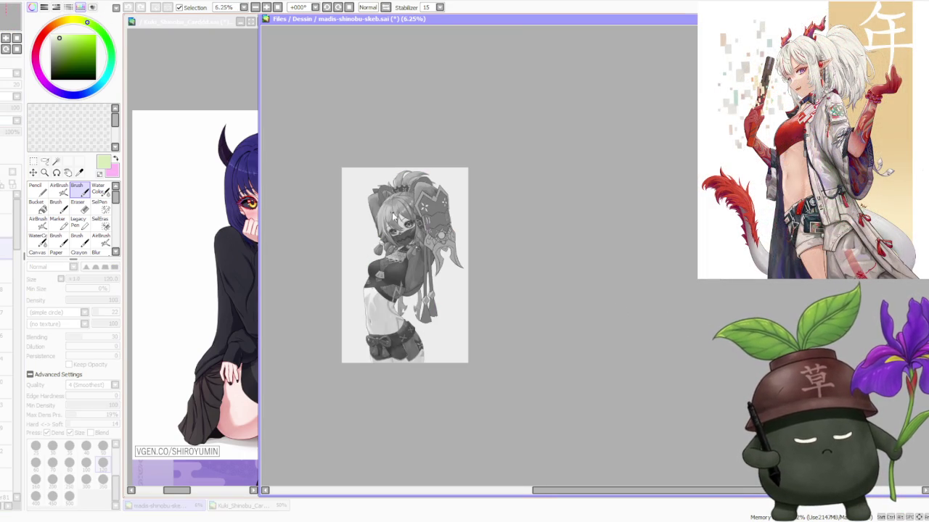
Zoom back to 12.5% and toggle greyscale off with G to restore full colour.
scroll(391, 229, up, 1)
scroll(391, 229, up, 1)
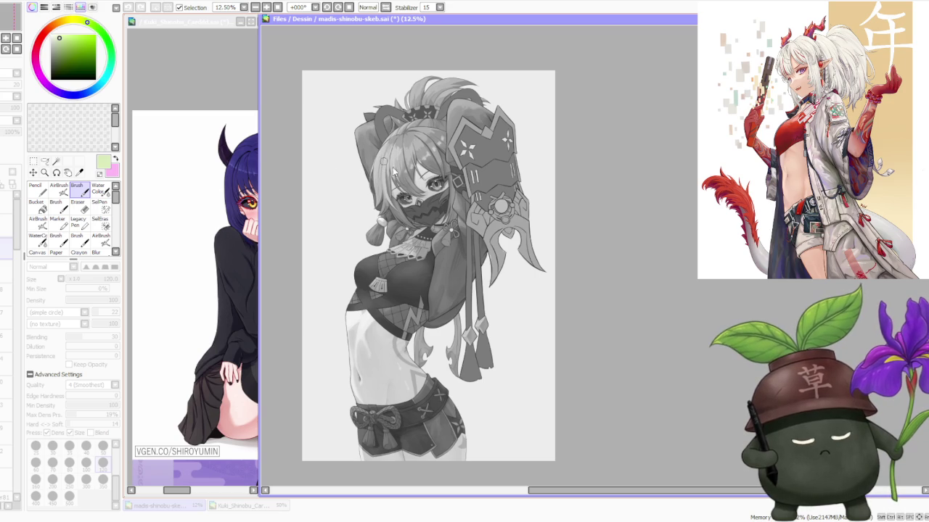
scroll(286, 259, down, 1)
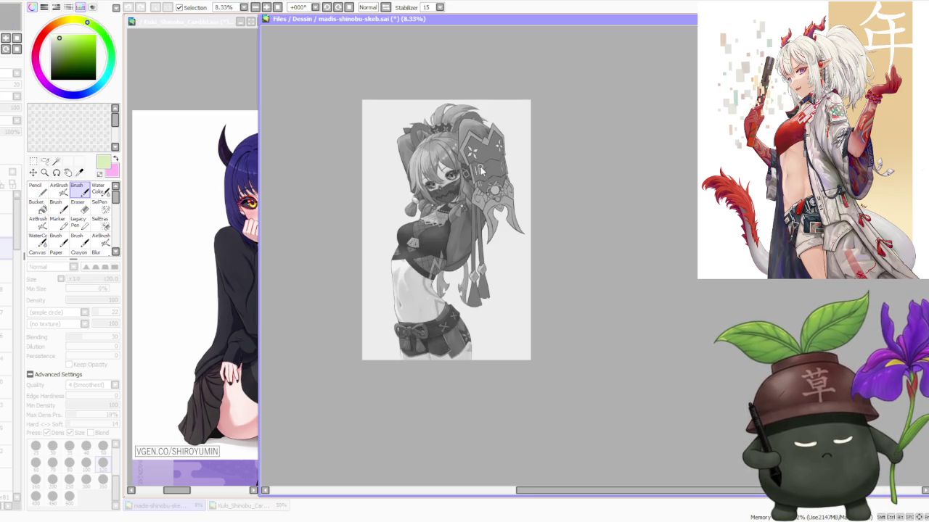
scroll(483, 158, up, 1)
key(g)
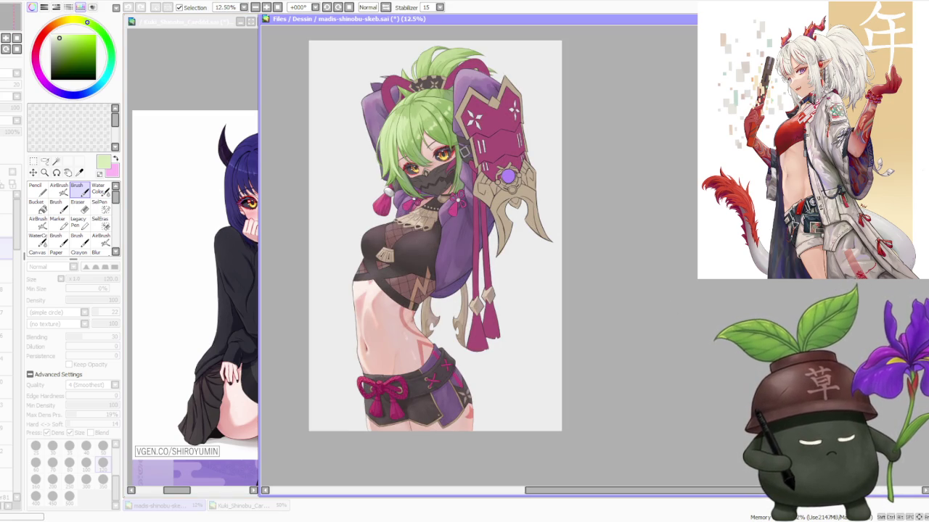
click(35, 517)
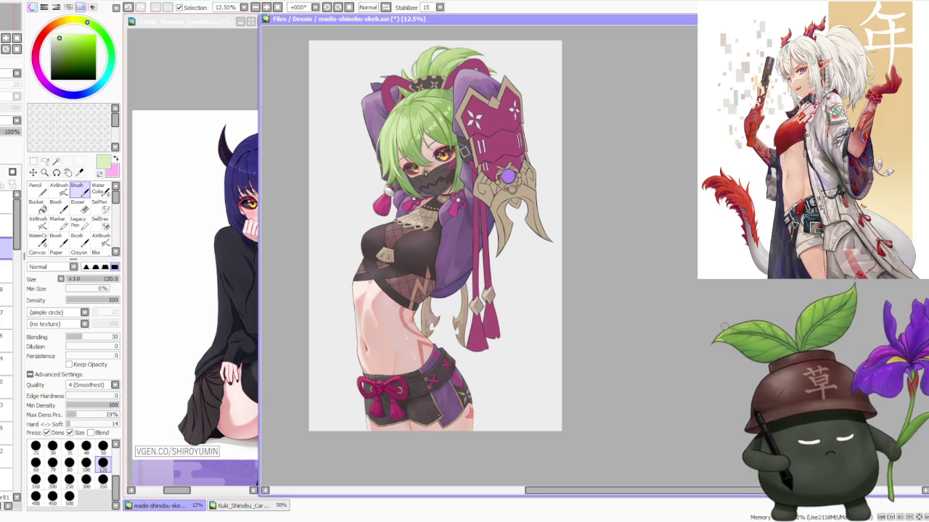
Scroll through the layer stack and select a different layer.
scroll(8, 247, down, 2)
scroll(8, 268, down, 2)
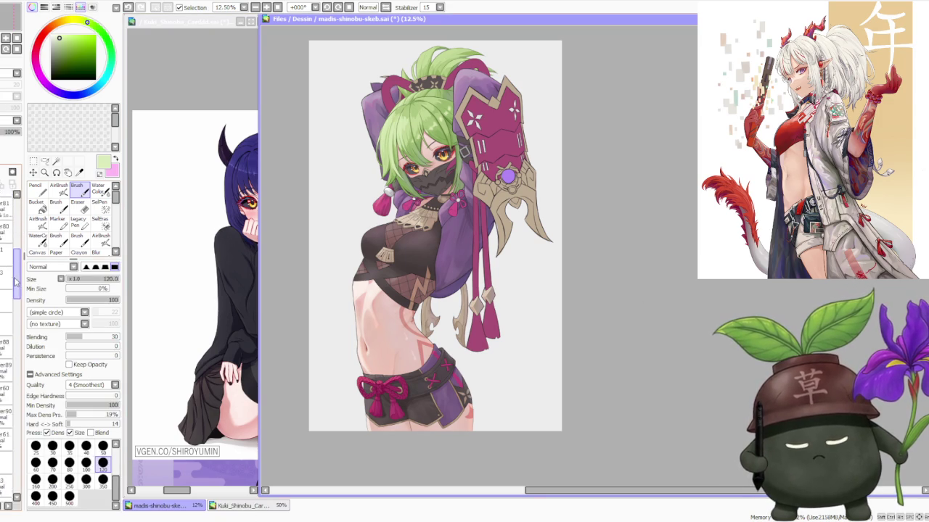
scroll(9, 297, down, 2)
scroll(10, 323, down, 2)
scroll(11, 328, down, 2)
scroll(10, 327, down, 2)
scroll(10, 328, down, 1)
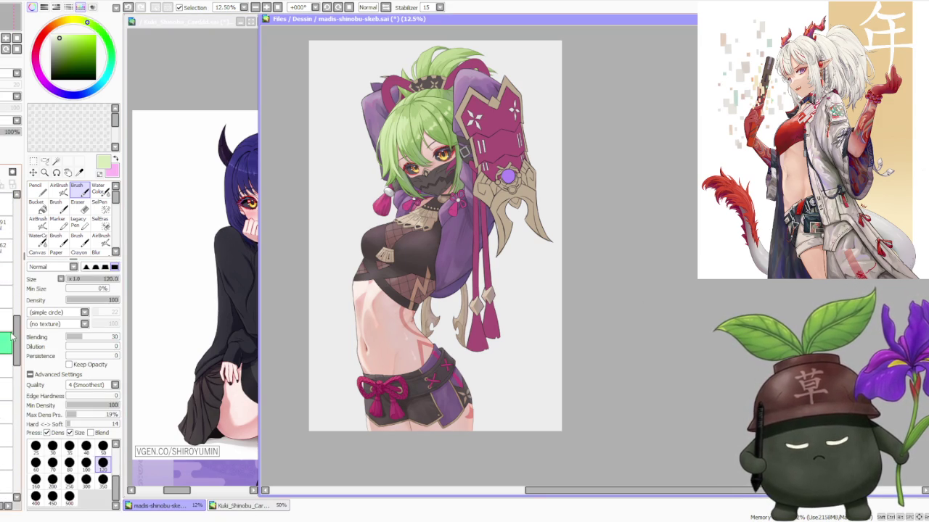
scroll(10, 339, down, 2)
scroll(9, 356, down, 2)
scroll(7, 378, down, 2)
scroll(4, 399, down, 2)
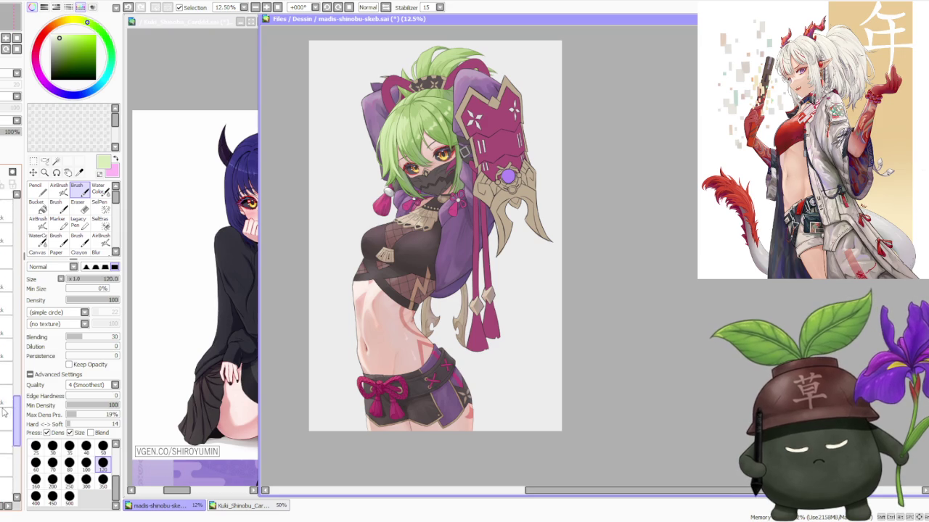
scroll(10, 392, up, 5)
scroll(23, 330, up, 2)
scroll(22, 326, up, 2)
scroll(21, 325, up, 2)
scroll(18, 319, up, 2)
scroll(16, 305, up, 2)
click(7, 332)
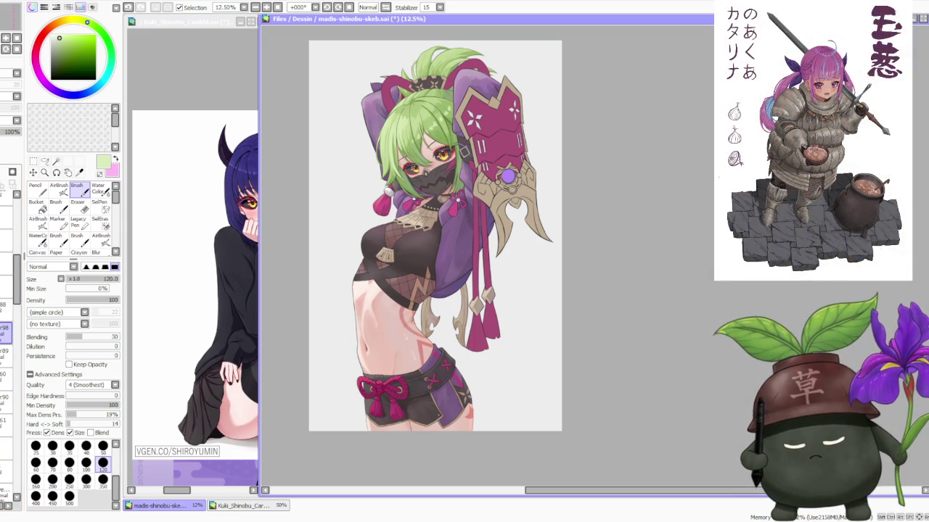
Pick a pale yellow colour and switch to a large soft AirBrush at size 500.
click(50, 35)
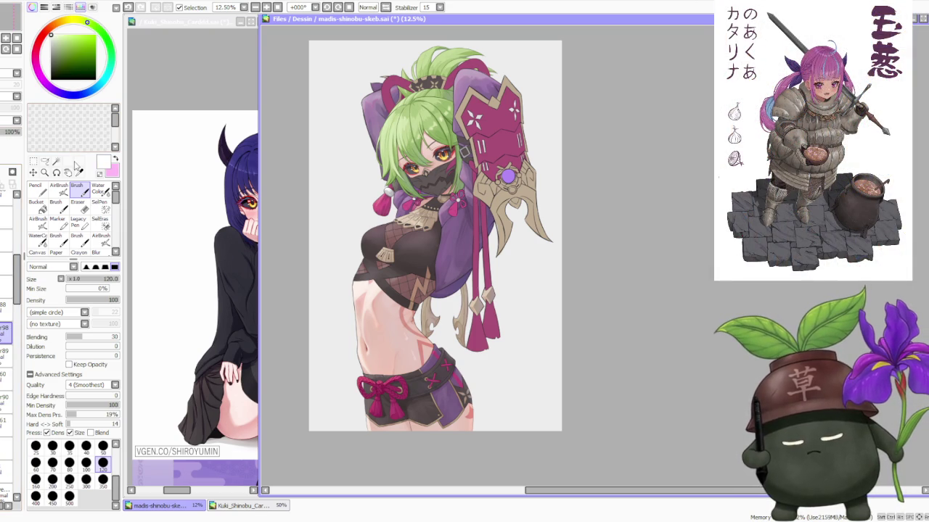
click(71, 21)
click(54, 34)
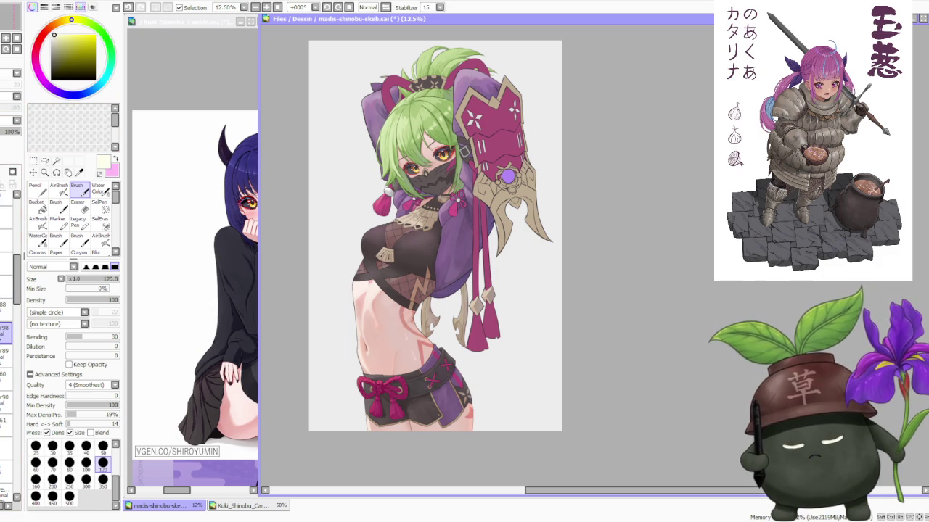
click(58, 188)
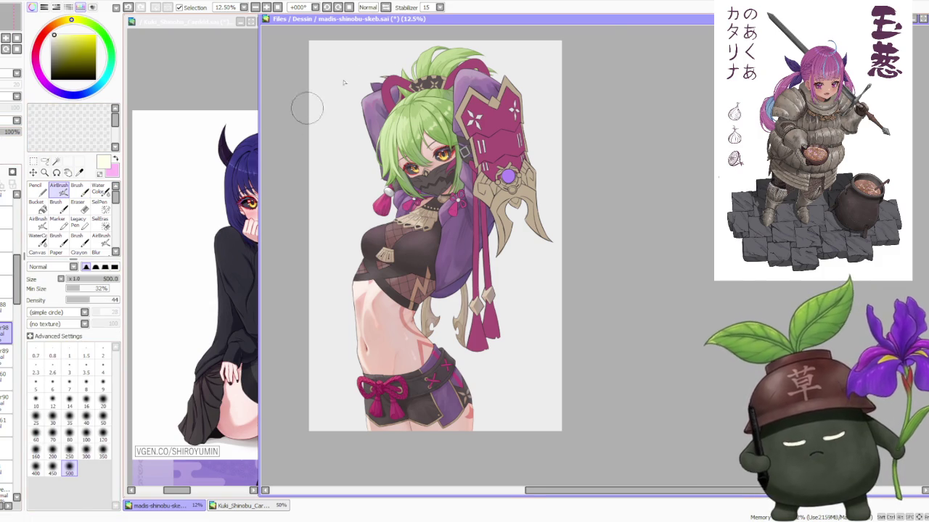
scroll(373, 110, up, 1)
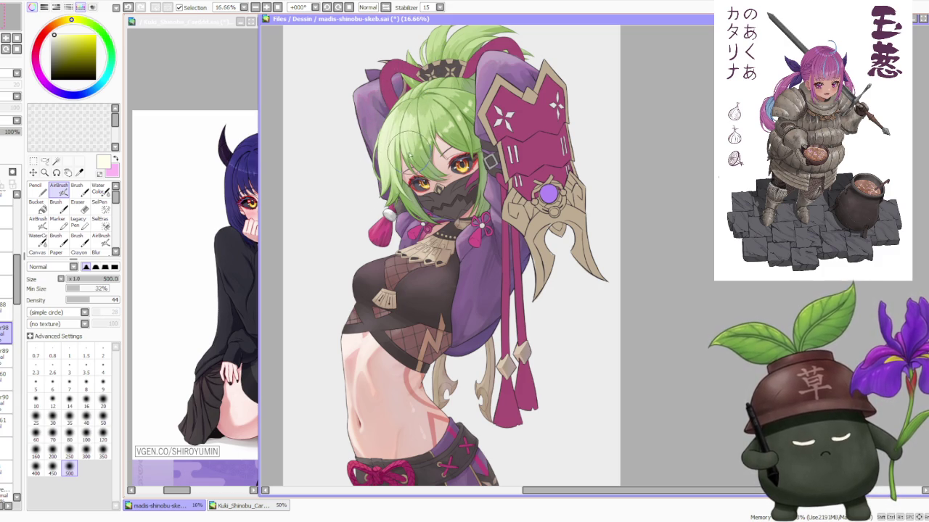
Select the hair layer, toggle its visibility to compare, and add a new empty layer.
click(5, 399)
click(6, 379)
click(6, 379)
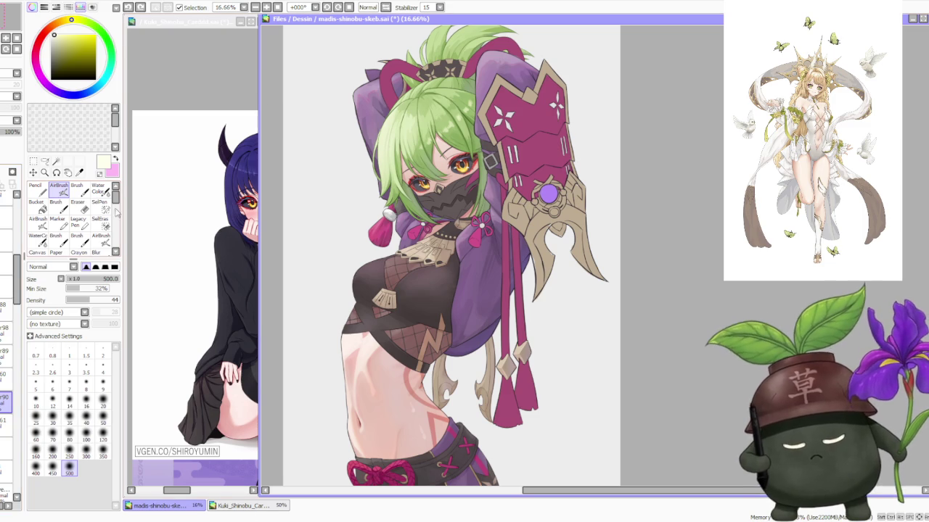
key(ctrl+shift+n)
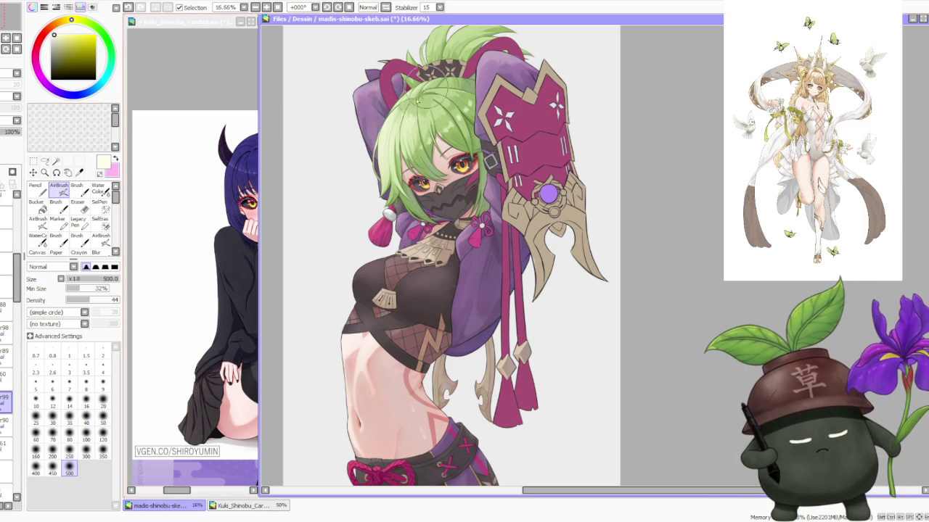
scroll(500, 64, down, 1)
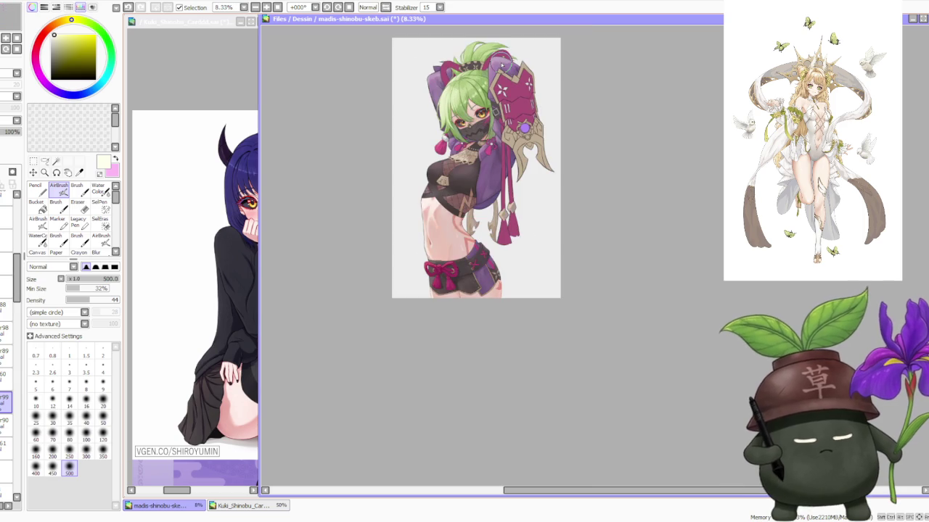
scroll(500, 64, up, 1)
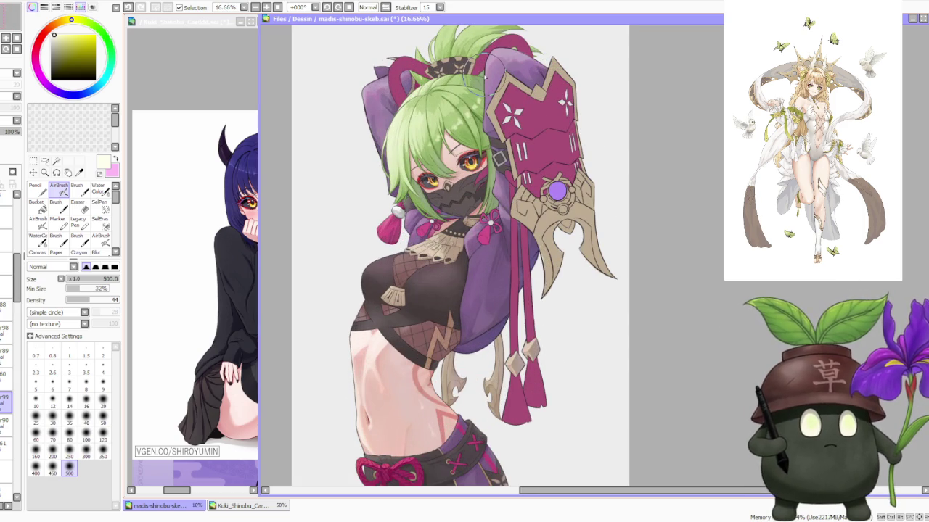
scroll(479, 80, up, 1)
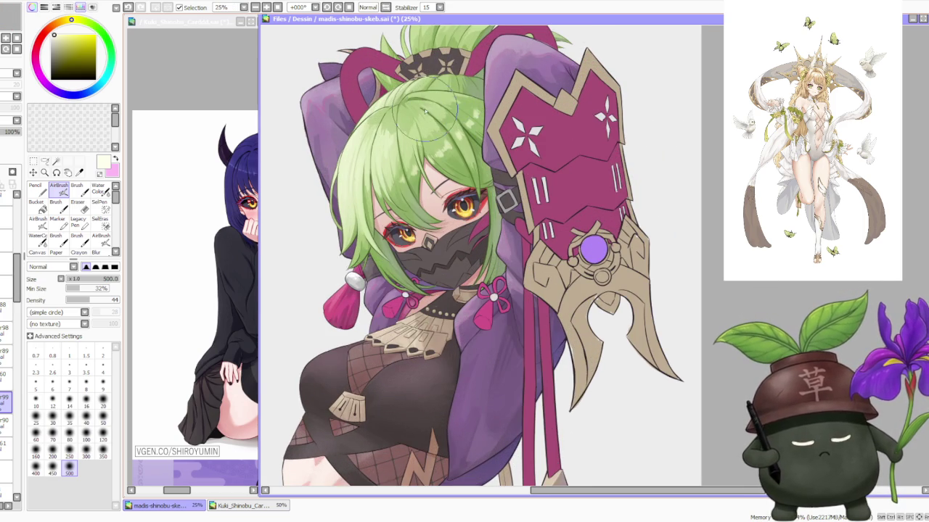
scroll(392, 123, down, 1)
scroll(381, 129, down, 1)
scroll(390, 135, up, 1)
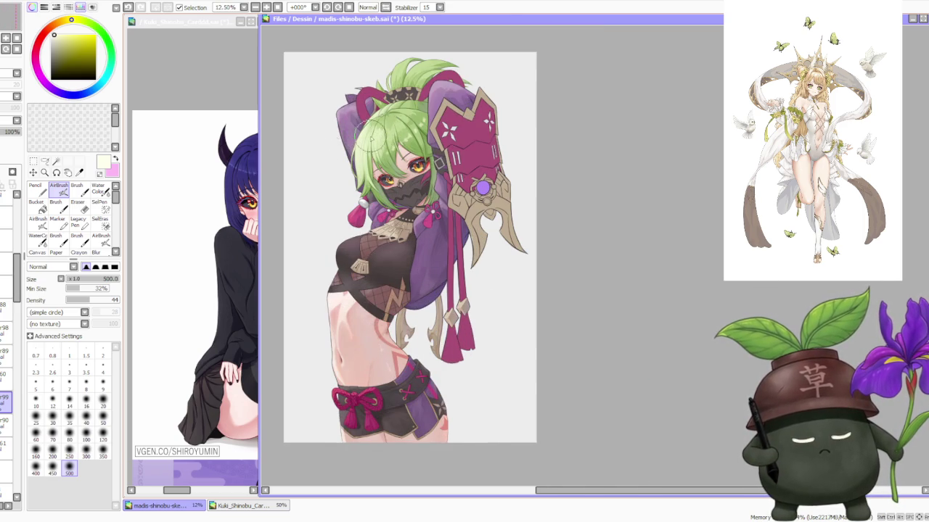
mouse_move(14, 283)
mouse_down()
mouse_move(16, 464)
mouse_move(4, 408)
mouse_move(18, 377)
mouse_move(25, 297)
mouse_move(22, 307)
mouse_up()
click(5, 473)
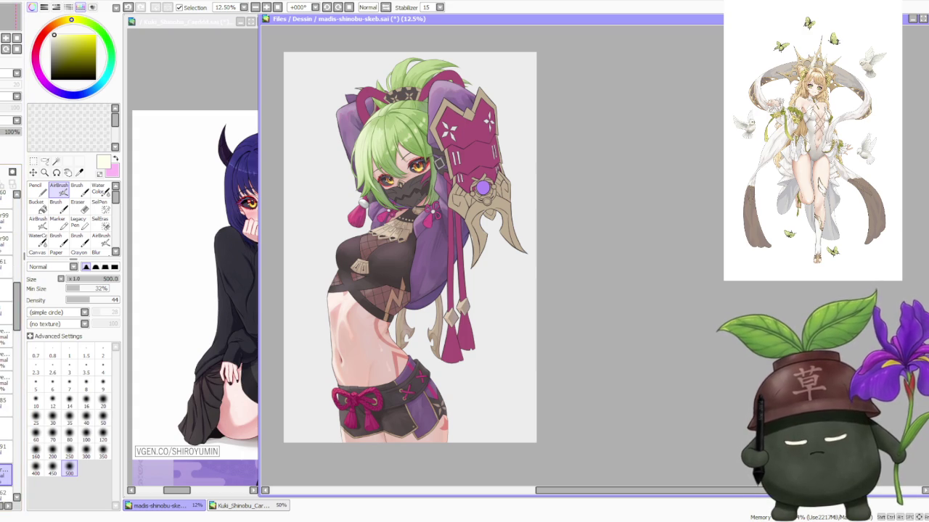
scroll(406, 58, up, 4)
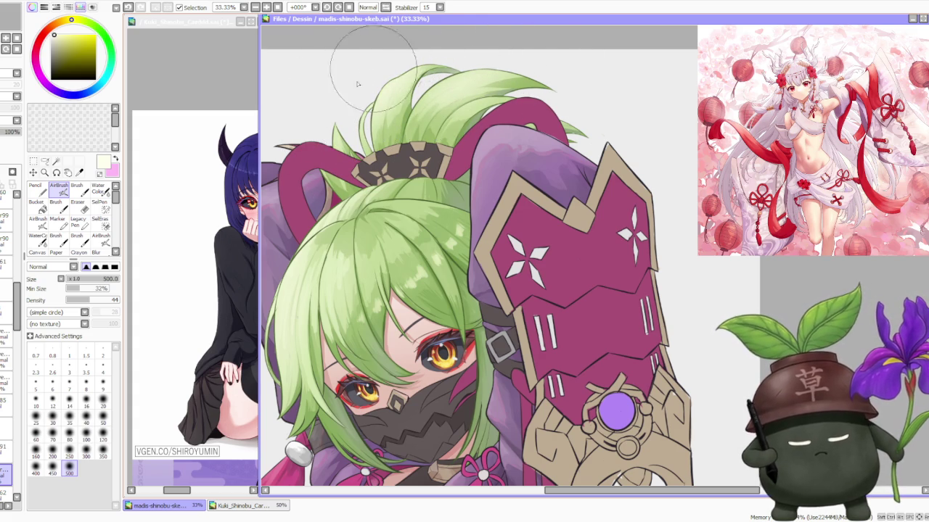
click(100, 189)
Try brush size 500, then switch to the AirBrush at size 120.
click(70, 502)
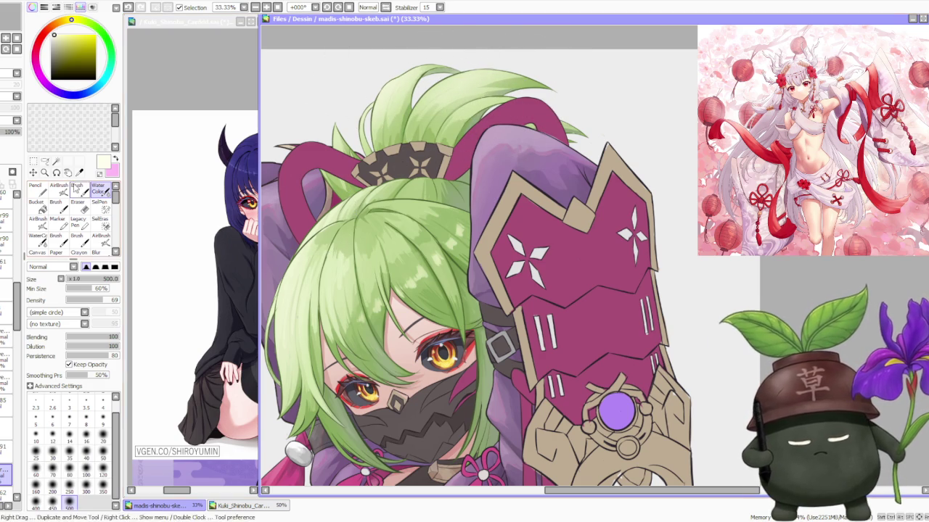
click(59, 190)
click(102, 434)
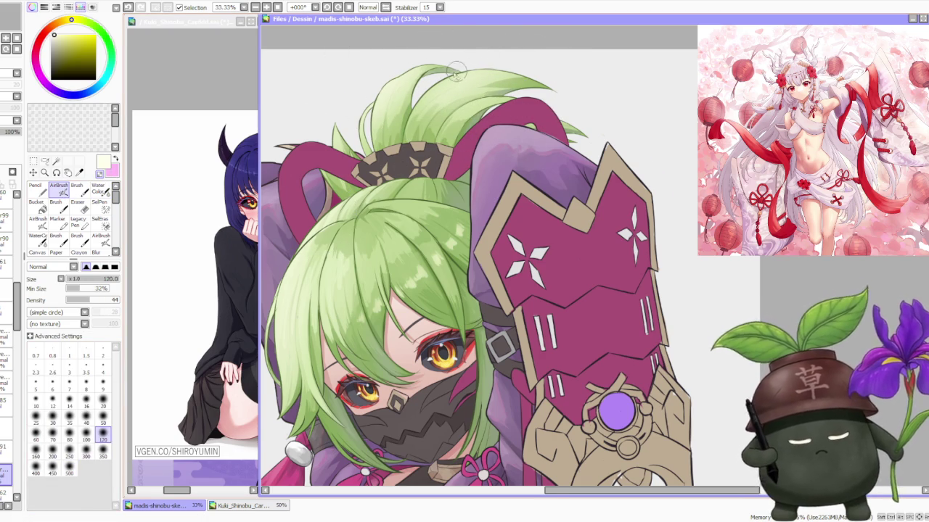
scroll(408, 88, up, 1)
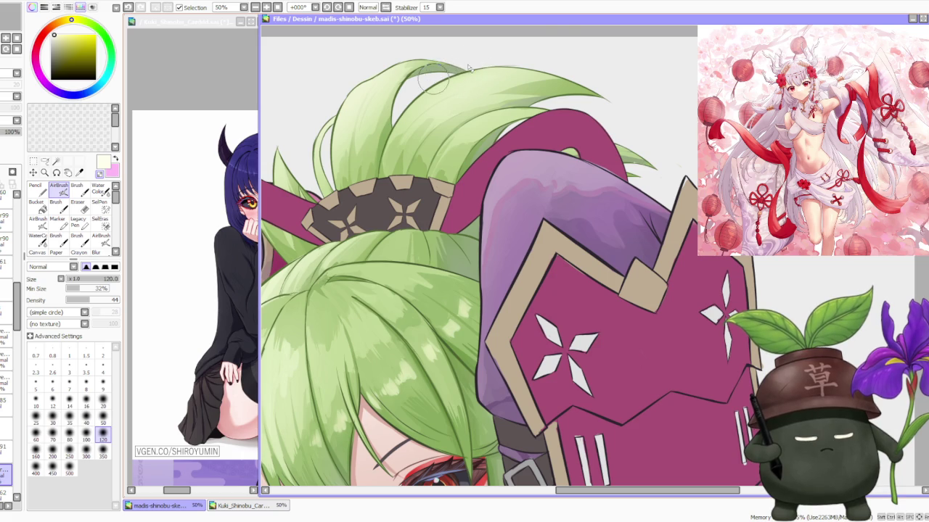
scroll(555, 67, down, 1)
Switch back to the Water Color brush and set its size to 120.
key(b)
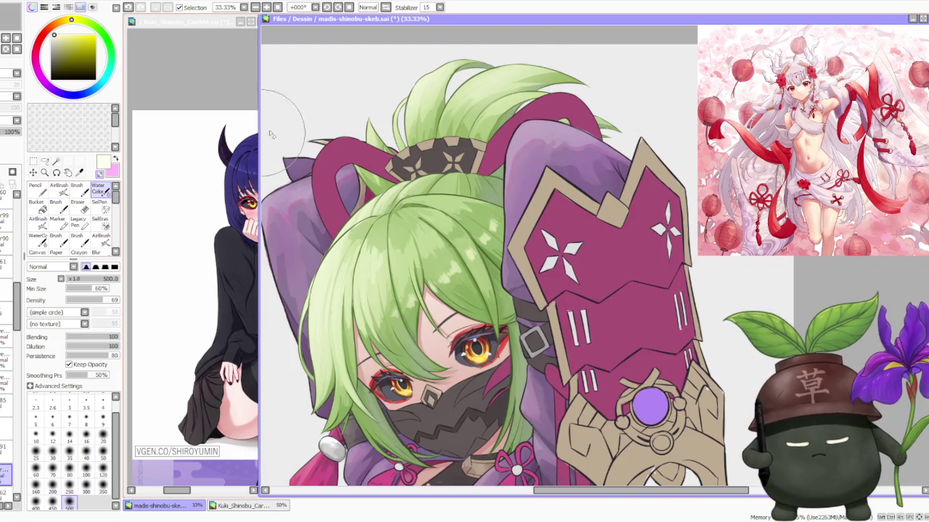
click(103, 473)
scroll(493, 76, up, 2)
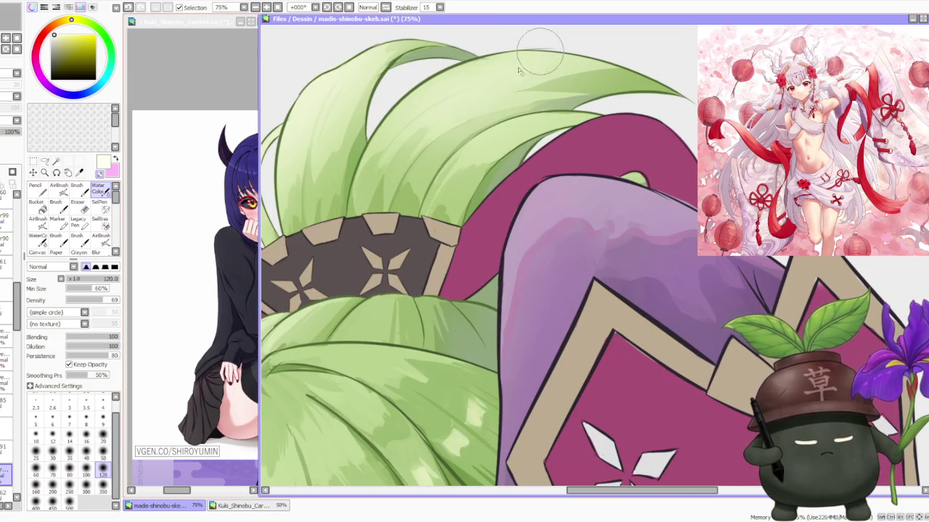
scroll(543, 46, down, 3)
scroll(549, 143, down, 2)
scroll(549, 143, down, 1)
scroll(602, 218, up, 1)
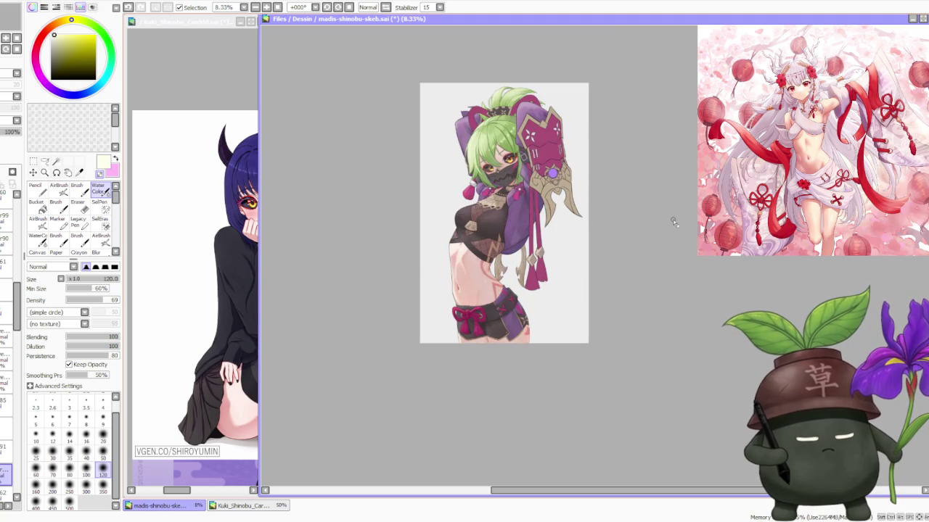
scroll(566, 212, up, 1)
scroll(642, 145, up, 1)
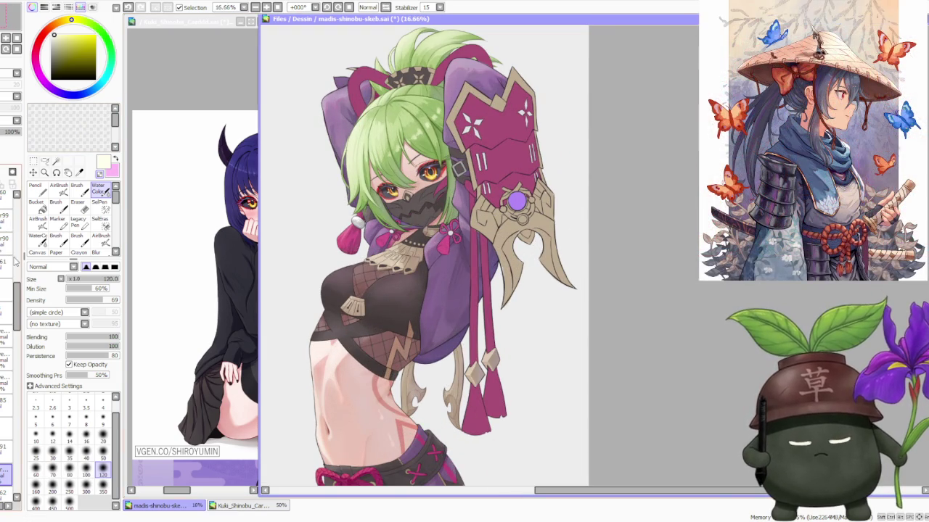
drag(18, 288, 18, 218)
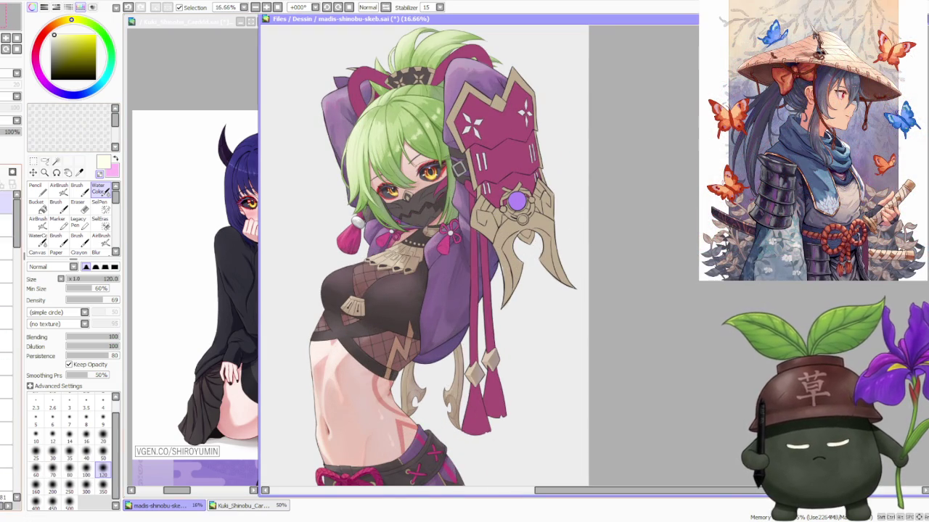
click(126, 8)
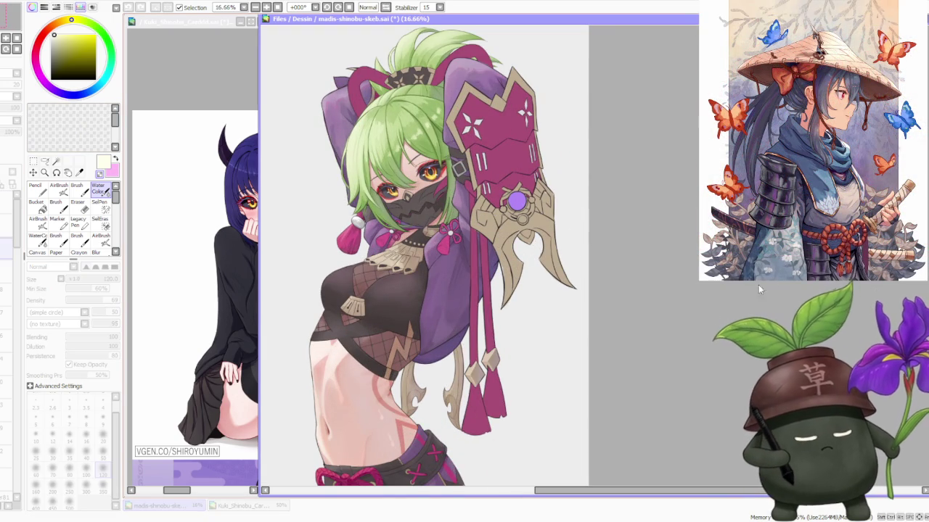
scroll(414, 169, down, 2)
scroll(490, 154, down, 1)
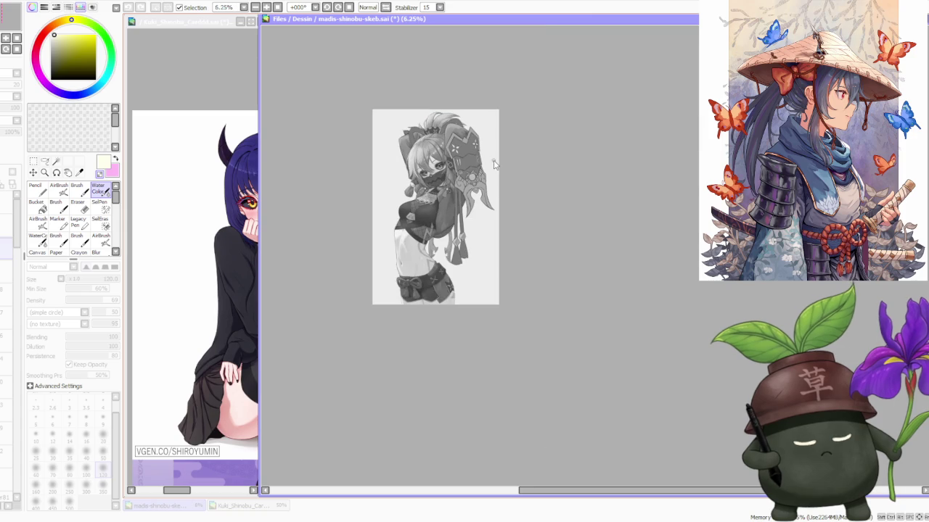
scroll(451, 170, up, 1)
scroll(436, 165, up, 2)
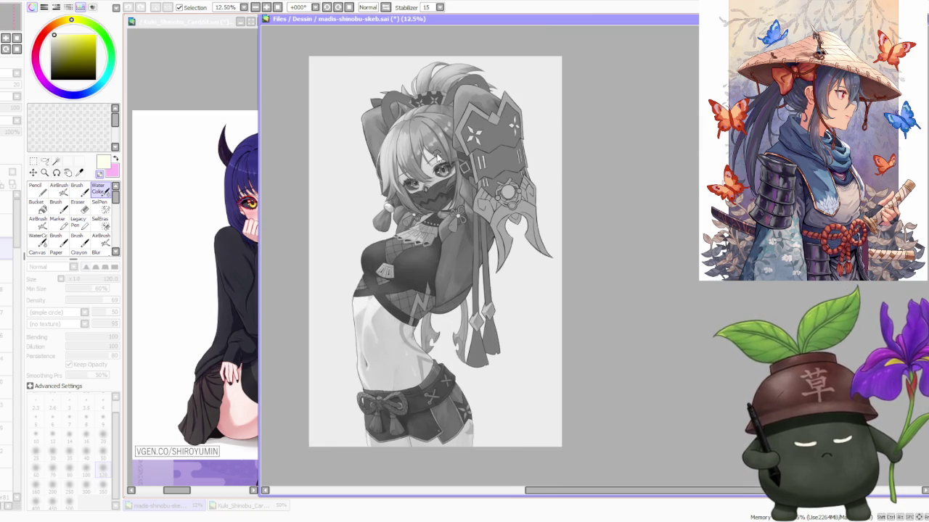
scroll(441, 158, up, 1)
scroll(449, 100, up, 1)
scroll(485, 168, up, 1)
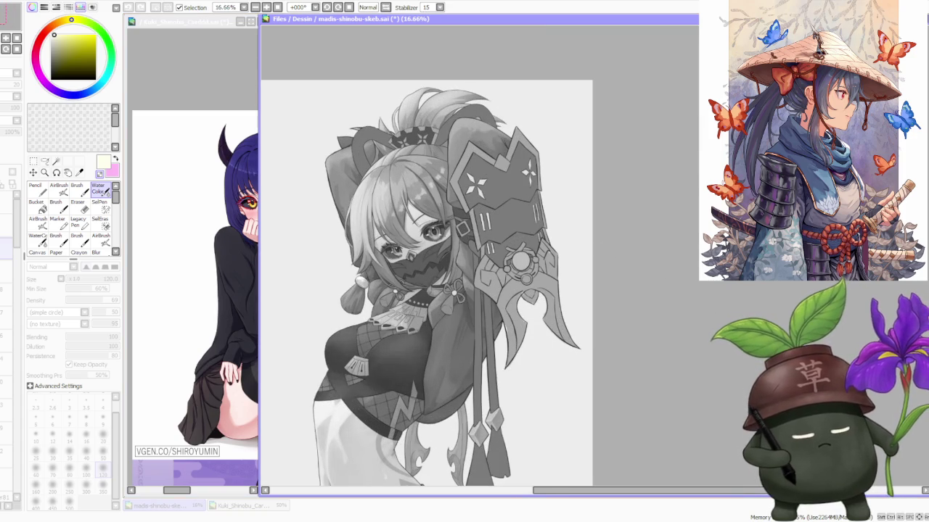
key(Escape)
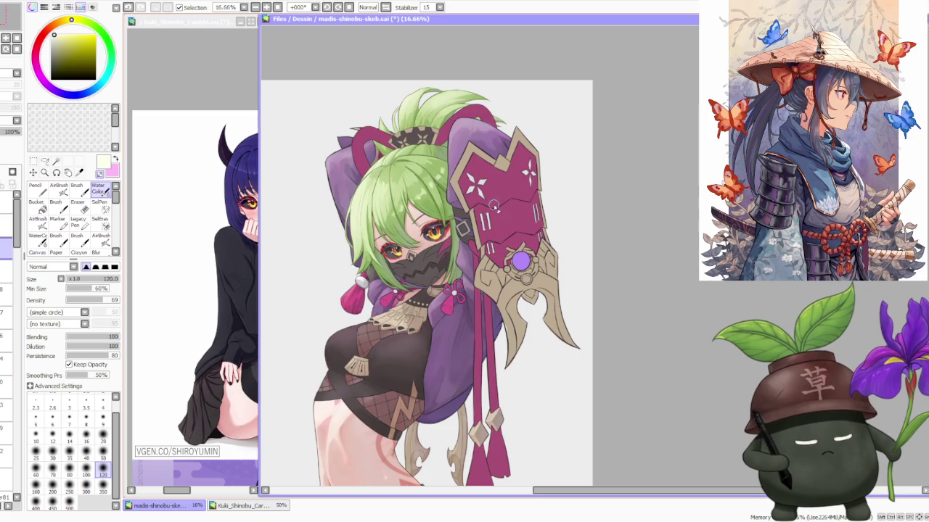
scroll(373, 157, down, 2)
scroll(388, 149, up, 1)
scroll(407, 154, up, 1)
scroll(407, 154, down, 1)
scroll(406, 155, down, 1)
scroll(437, 189, up, 1)
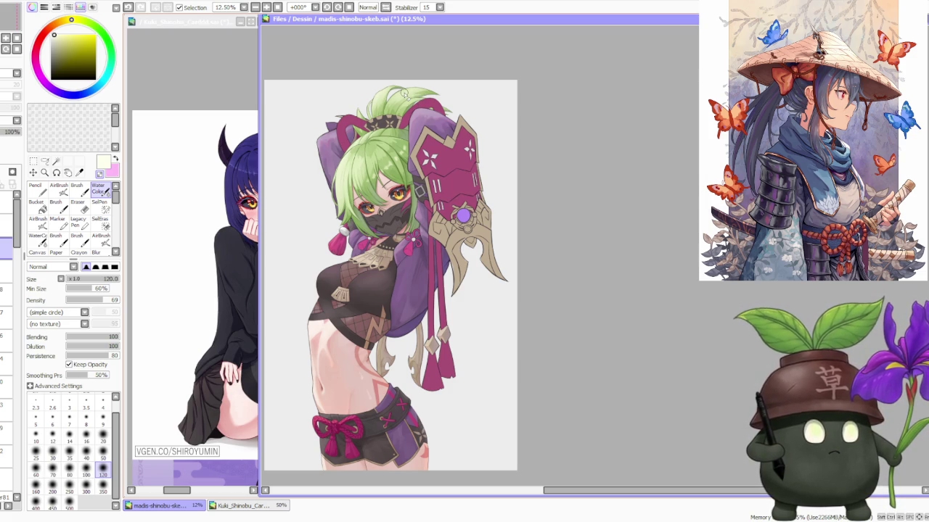
scroll(400, 93, up, 1)
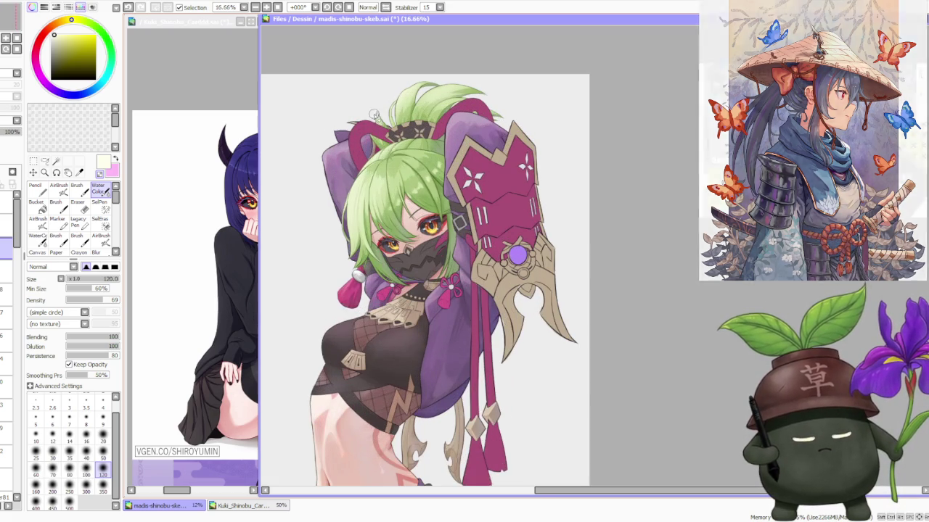
Scroll the layer panel to bring the green hair layer into view.
scroll(390, 162, up, 1)
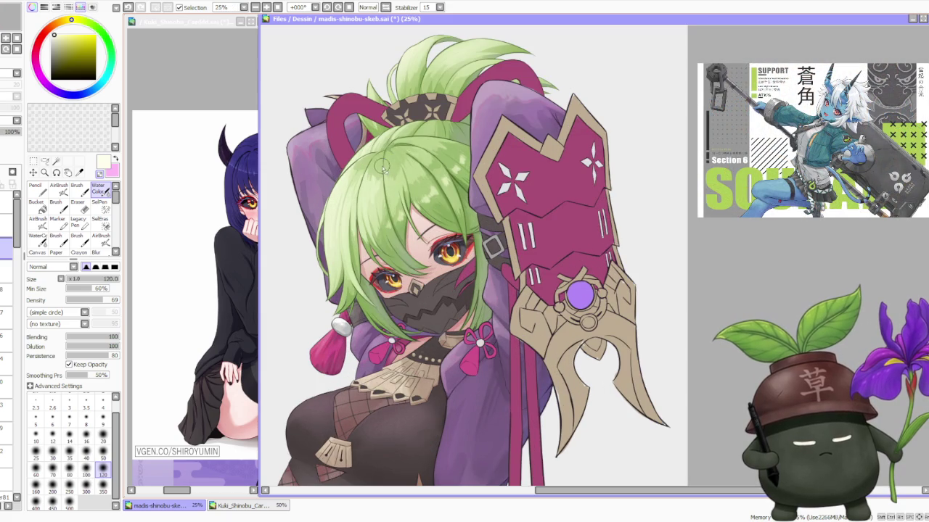
scroll(379, 161, up, 1)
scroll(377, 188, up, 2)
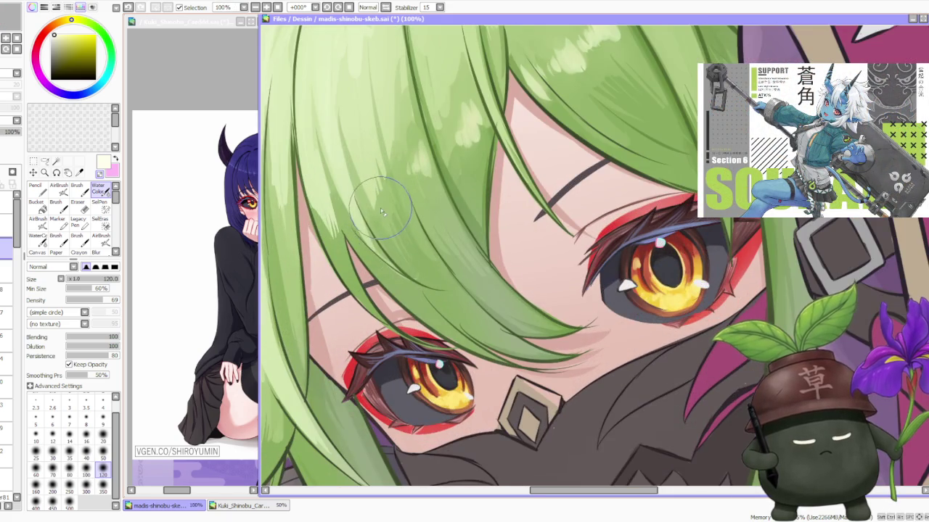
scroll(381, 209, down, 2)
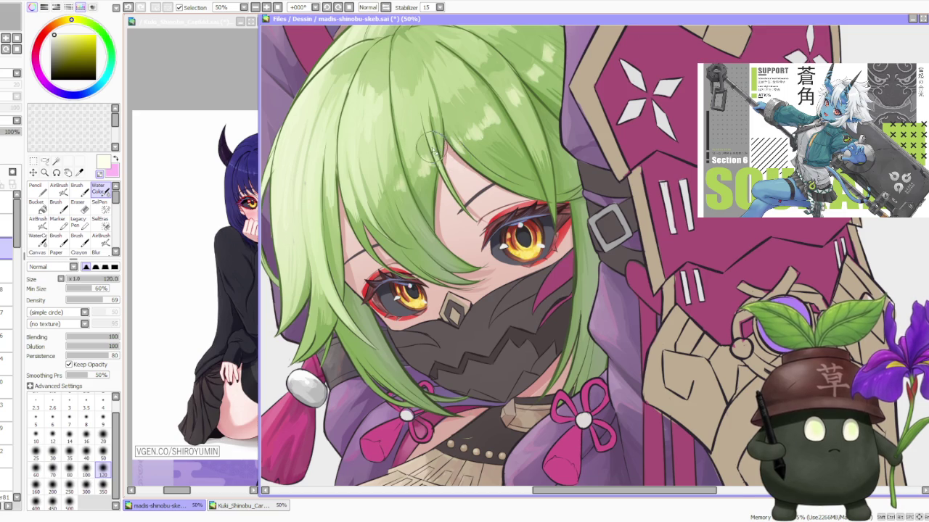
scroll(434, 150, down, 1)
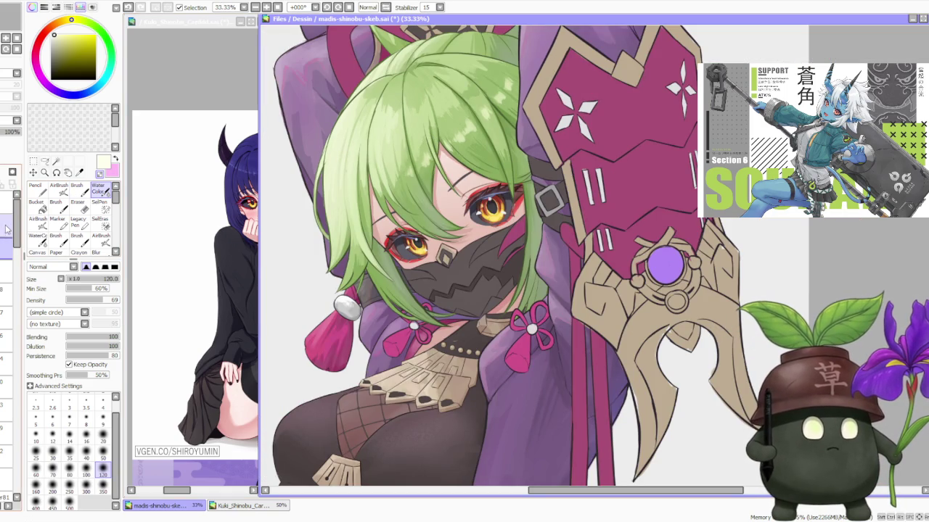
scroll(20, 258, down, 5)
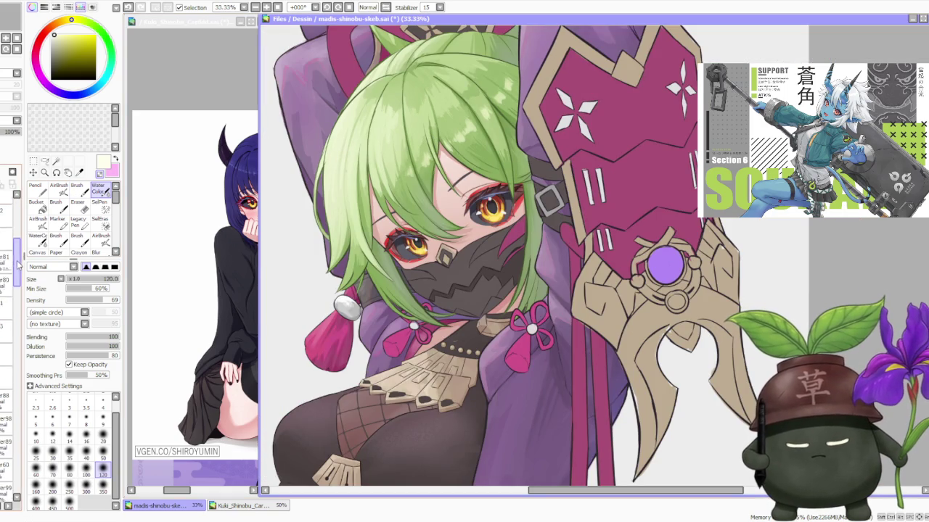
drag(19, 259, 14, 223)
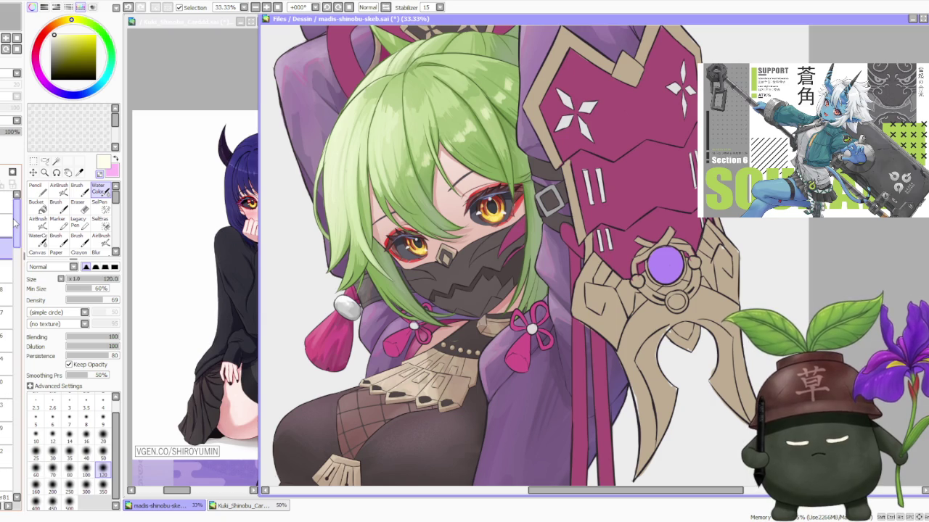
drag(10, 224, 2, 290)
Hide and show the green hair layer twice to compare, leaving it visible.
click(6, 268)
click(6, 269)
click(6, 268)
click(6, 269)
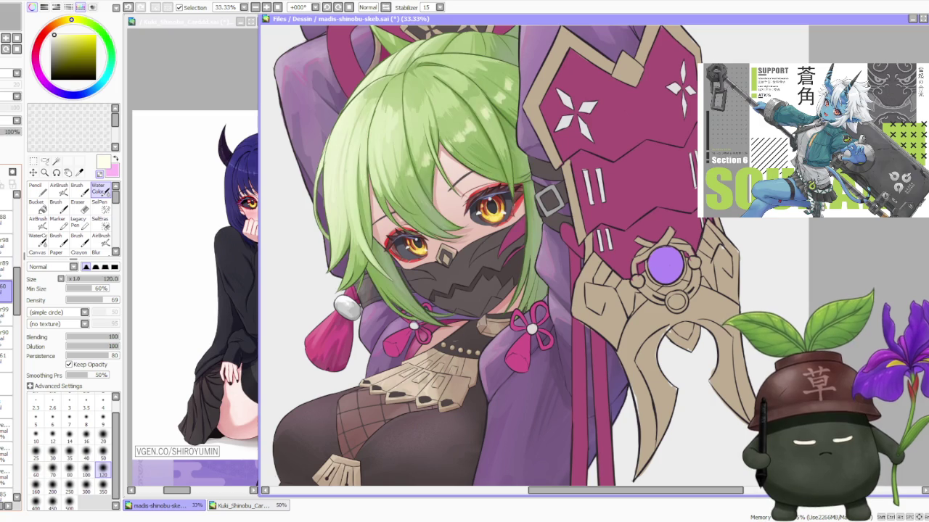
scroll(445, 182, down, 3)
scroll(443, 174, up, 3)
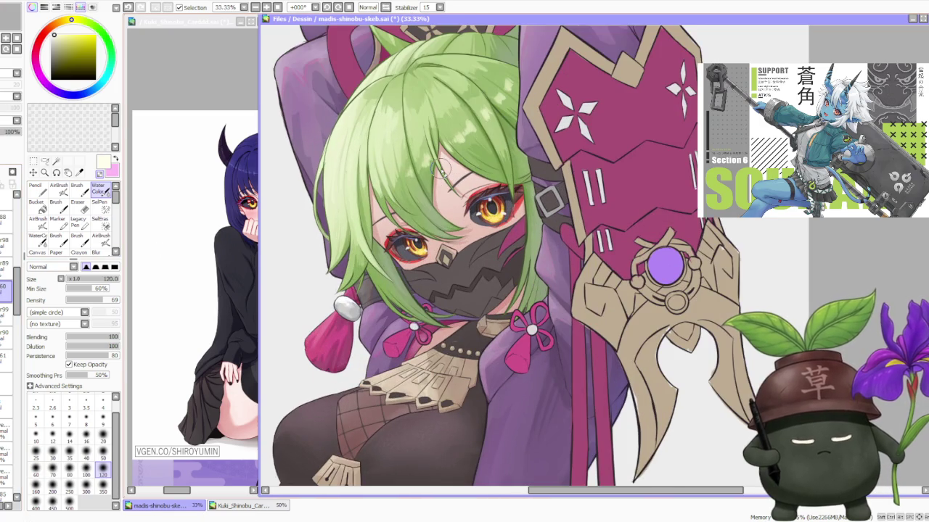
Switch to the Brush and sample the light green from the girl's hair.
key(b)
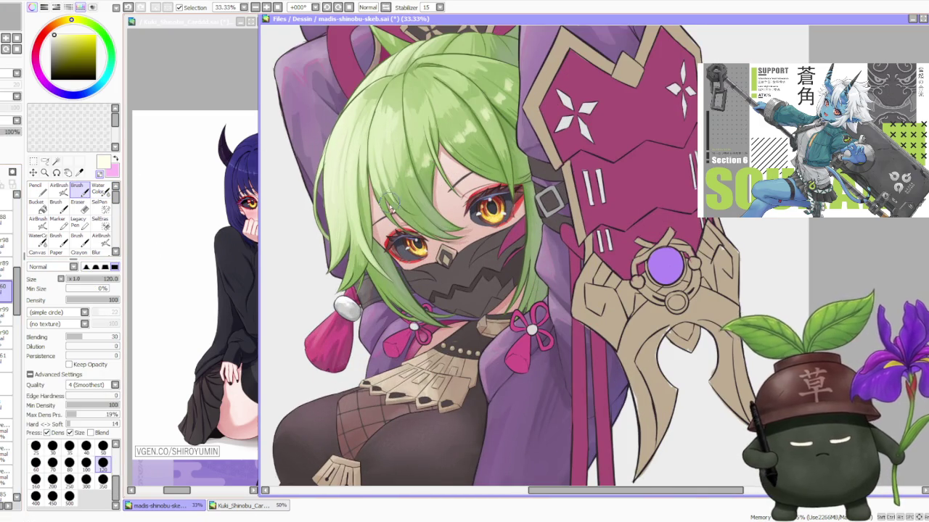
scroll(392, 204, up, 2)
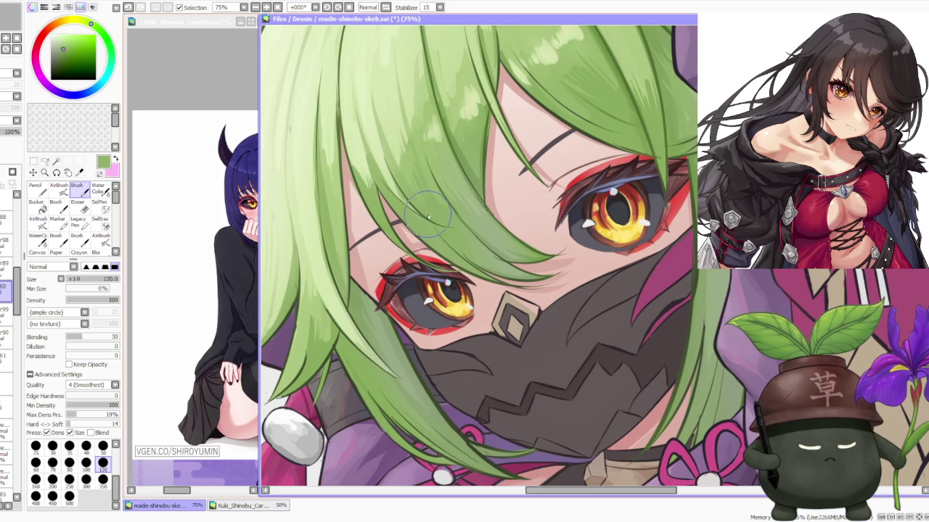
alt+click(392, 168)
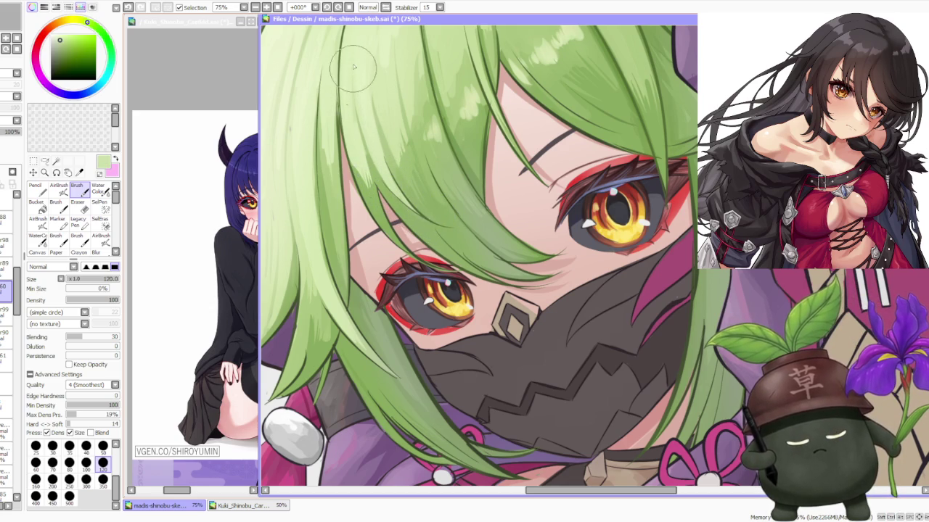
Shift the current colour's hue on the colour wheel toward a pale tan.
scroll(367, 113, down, 4)
scroll(406, 94, down, 2)
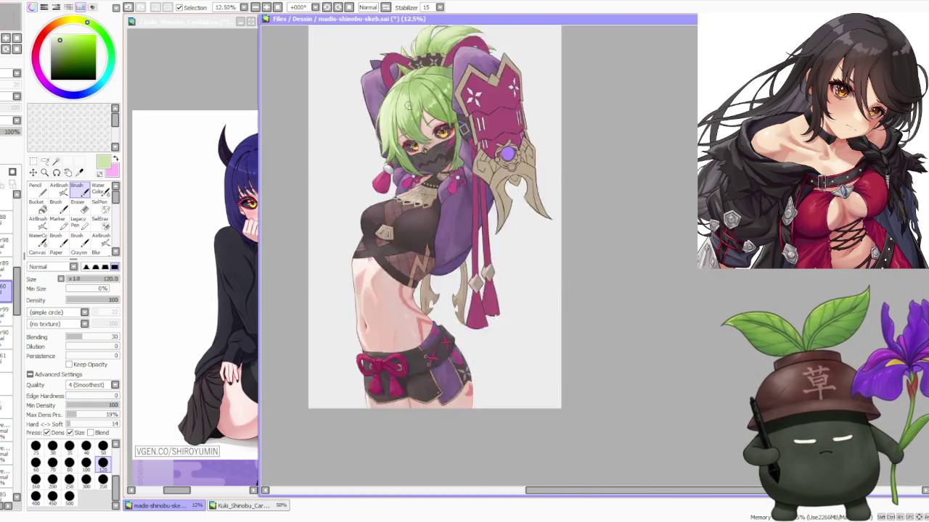
scroll(420, 83, down, 1)
scroll(429, 76, down, 1)
scroll(433, 82, up, 3)
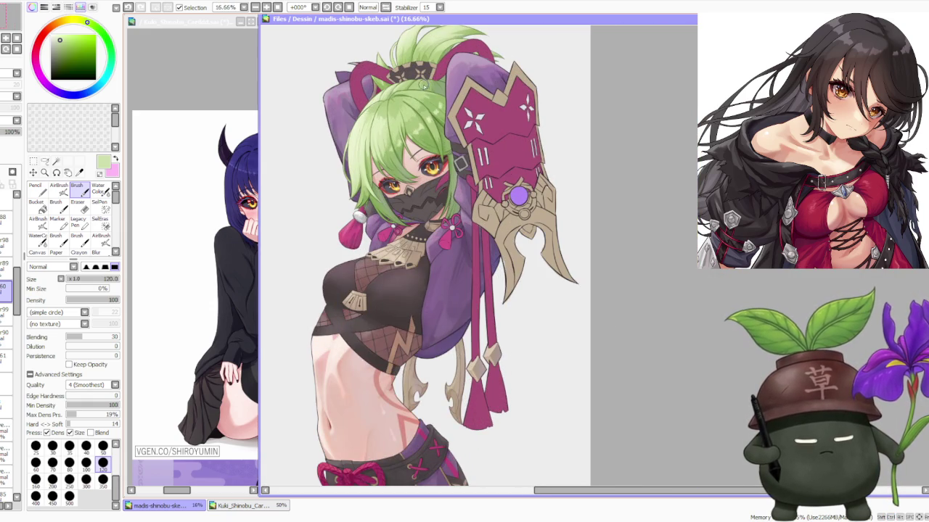
scroll(425, 85, down, 1)
drag(16, 290, 16, 479)
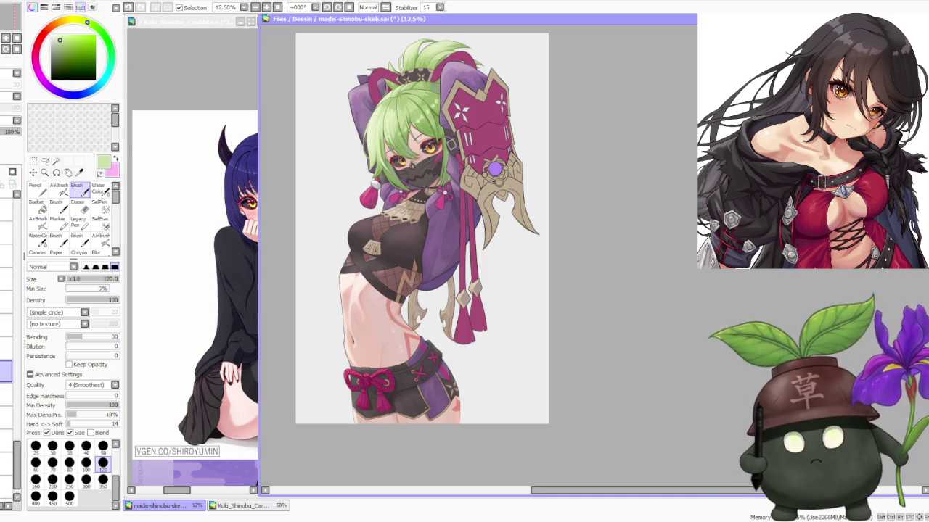
scroll(352, 93, up, 1)
scroll(352, 93, up, 1)
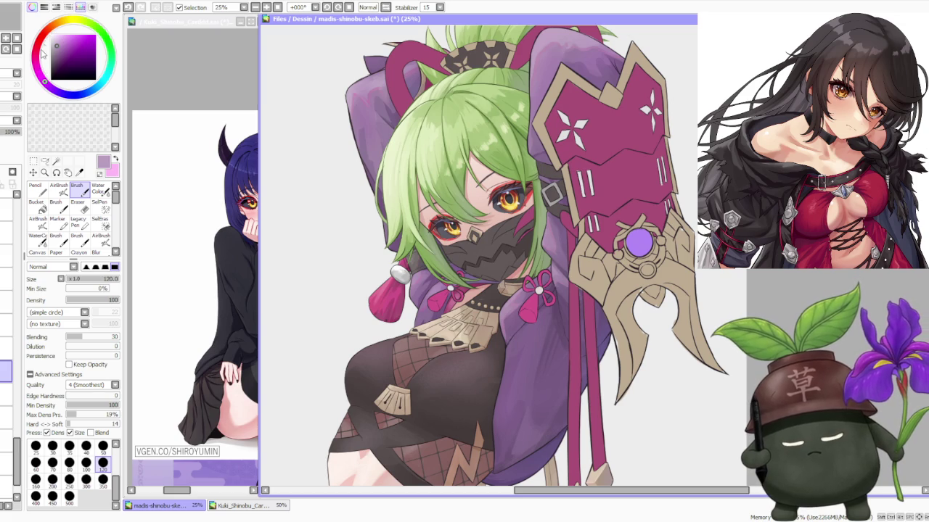
drag(44, 81, 67, 20)
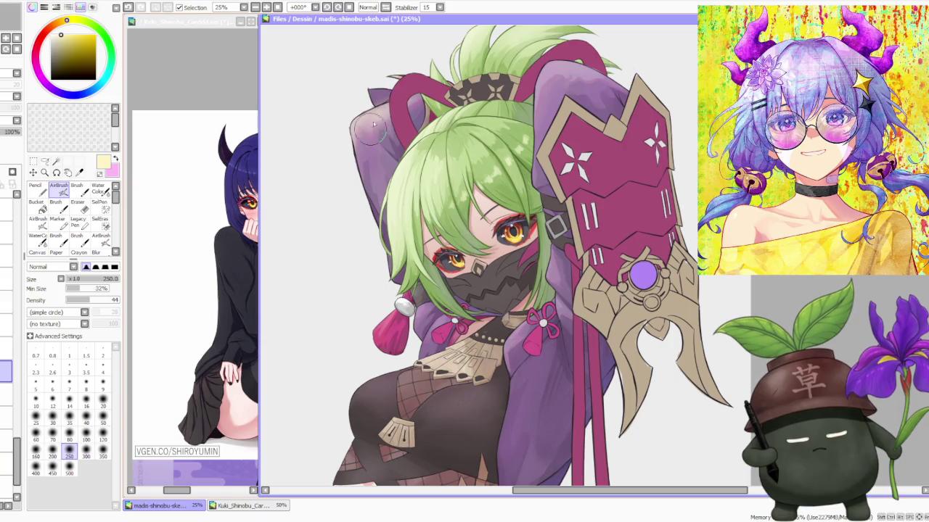
Sample the hood's greyish purple and airbrush darker shading left of the head.
alt+click(371, 133)
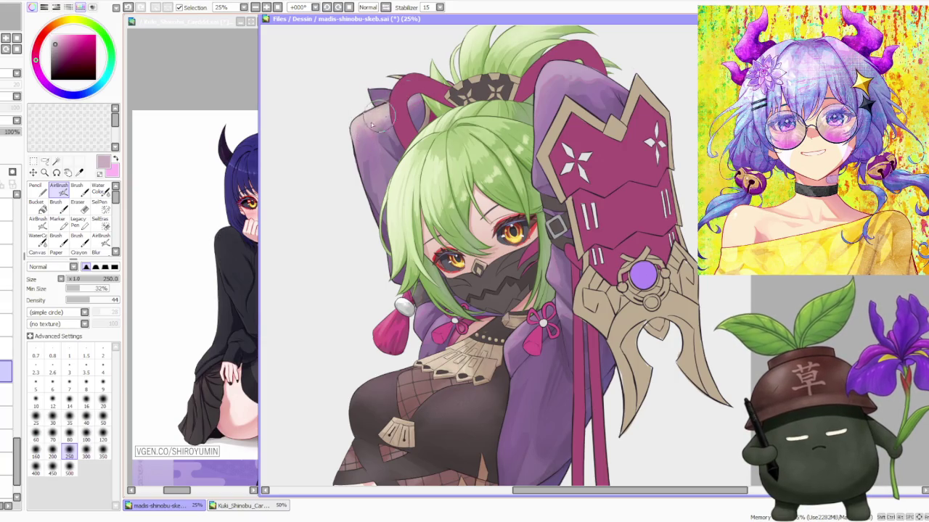
mouse_move(370, 122)
mouse_down()
mouse_move(348, 135)
mouse_move(354, 140)
mouse_up()
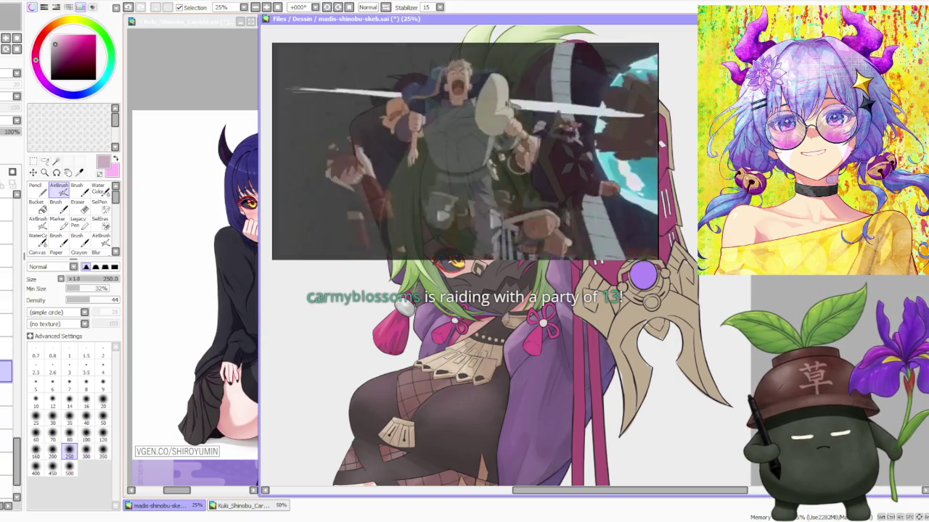
scroll(464, 261, down, 1)
scroll(464, 261, down, 1)
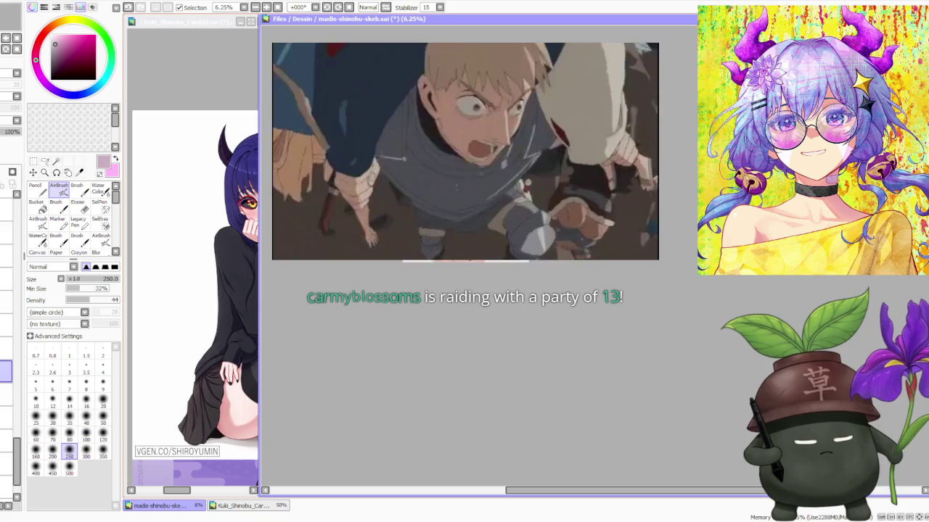
scroll(464, 261, up, 1)
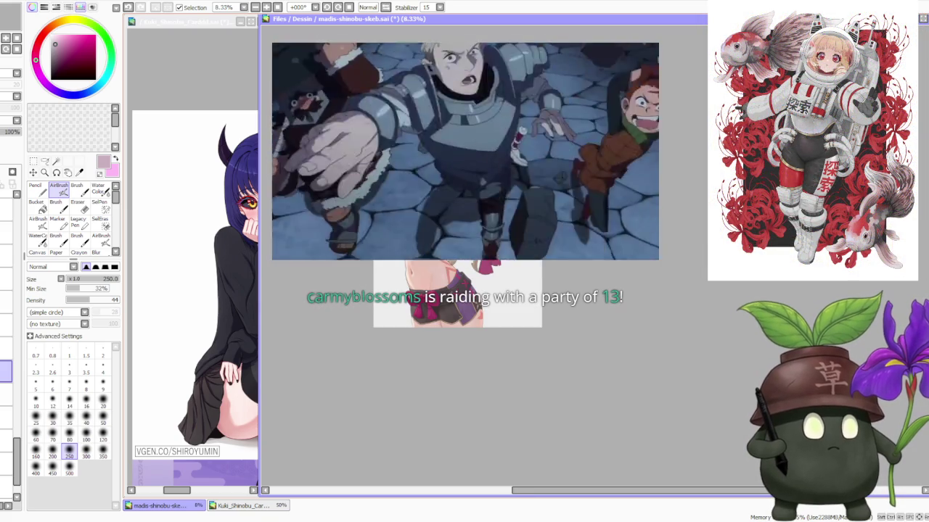
scroll(479, 47, up, 1)
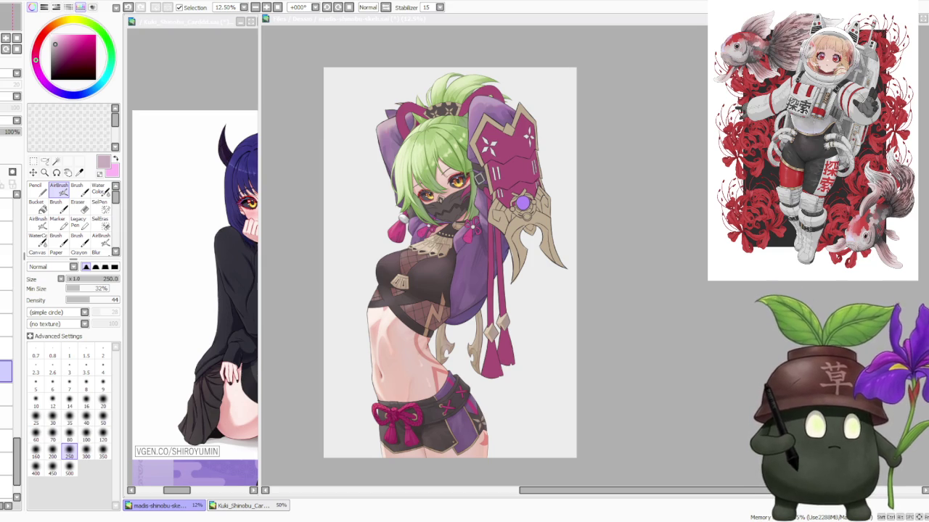
Try the Water Color brush, then return to the AirBrush at size 50.
scroll(534, 299, down, 1)
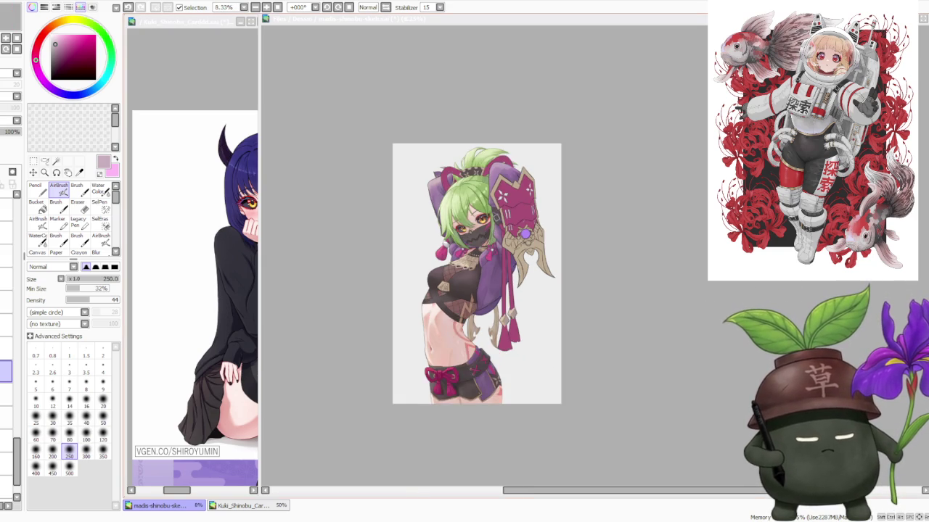
scroll(523, 177, up, 2)
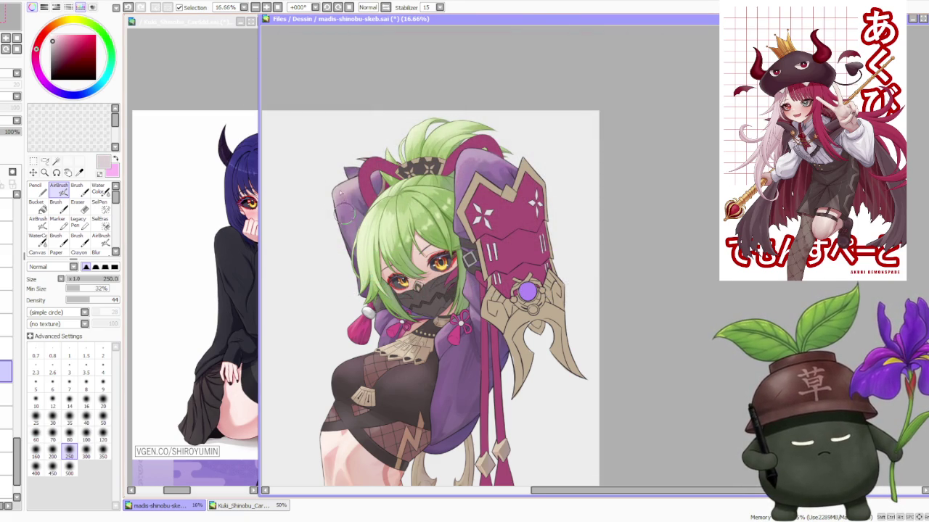
click(101, 188)
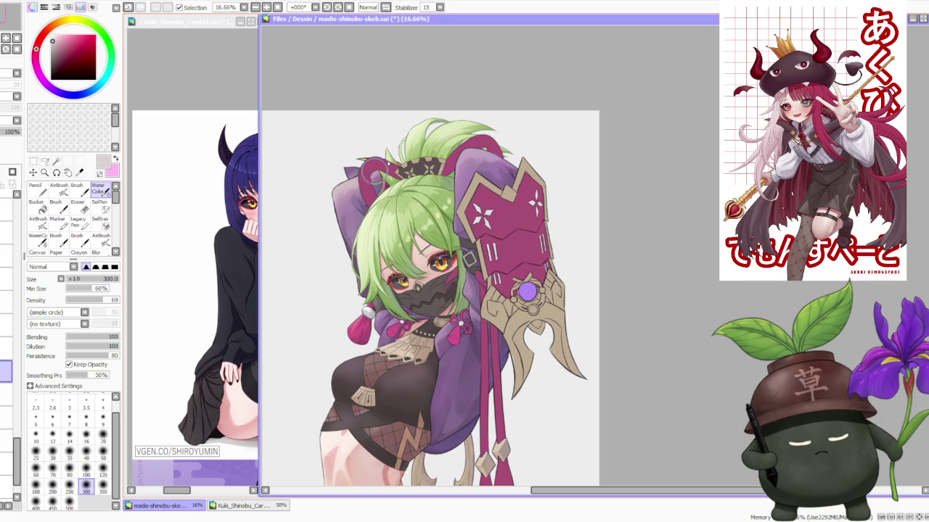
key(v)
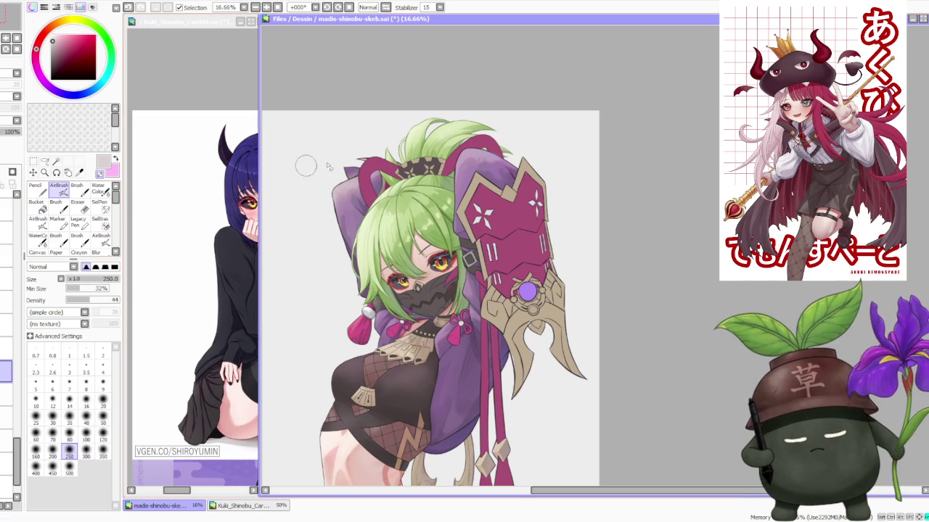
click(103, 420)
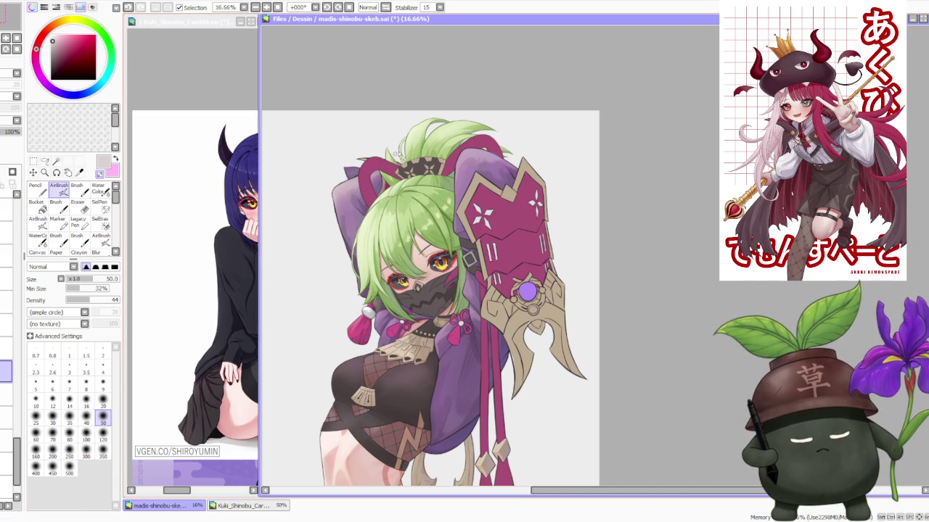
scroll(391, 159, down, 1)
scroll(406, 155, up, 2)
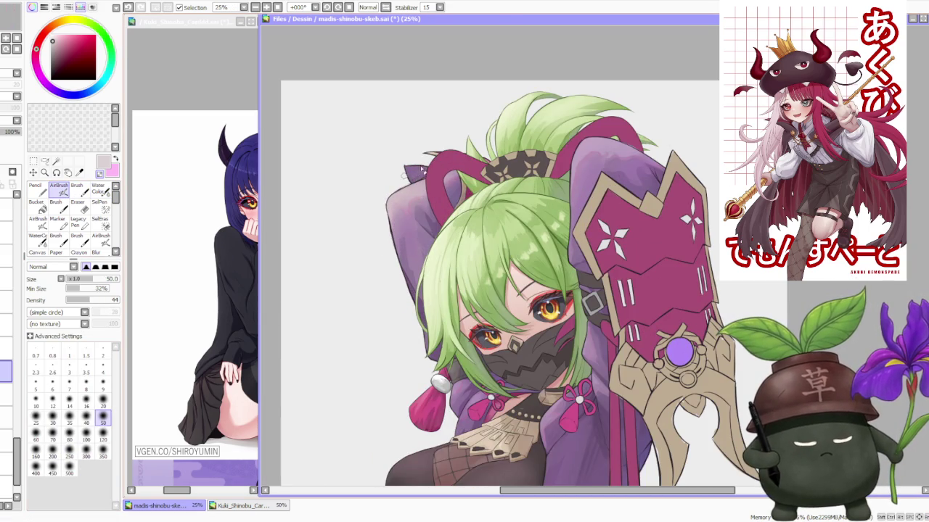
scroll(481, 139, down, 3)
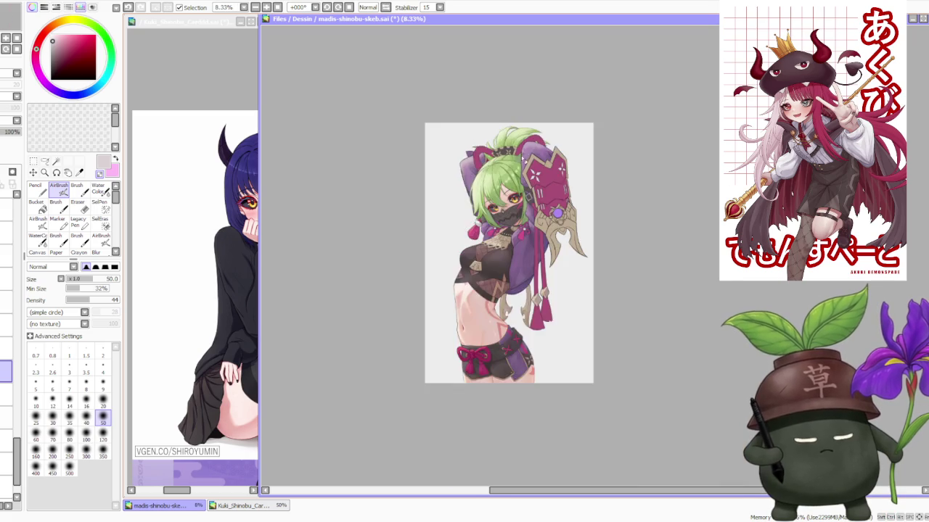
scroll(554, 119, down, 1)
scroll(580, 111, up, 2)
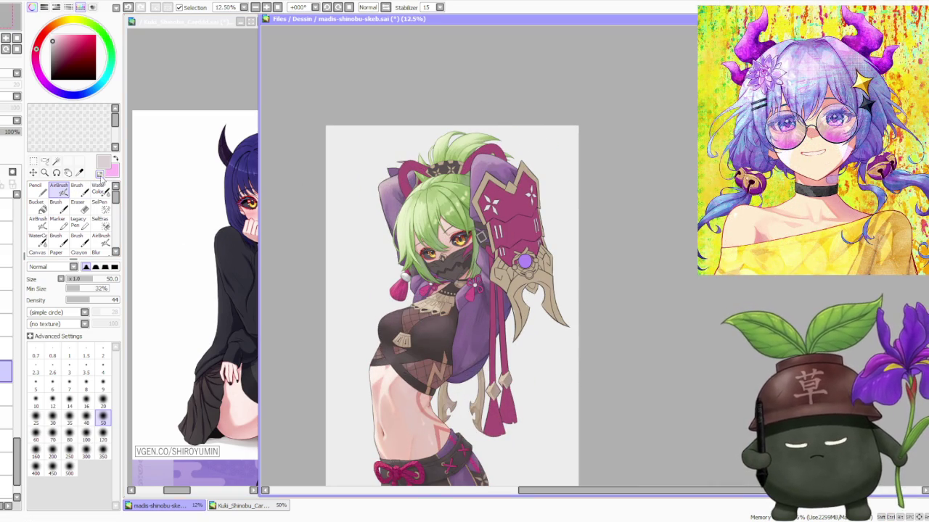
Try brush size 300, then reduce the brush to size 120.
scroll(482, 153, up, 2)
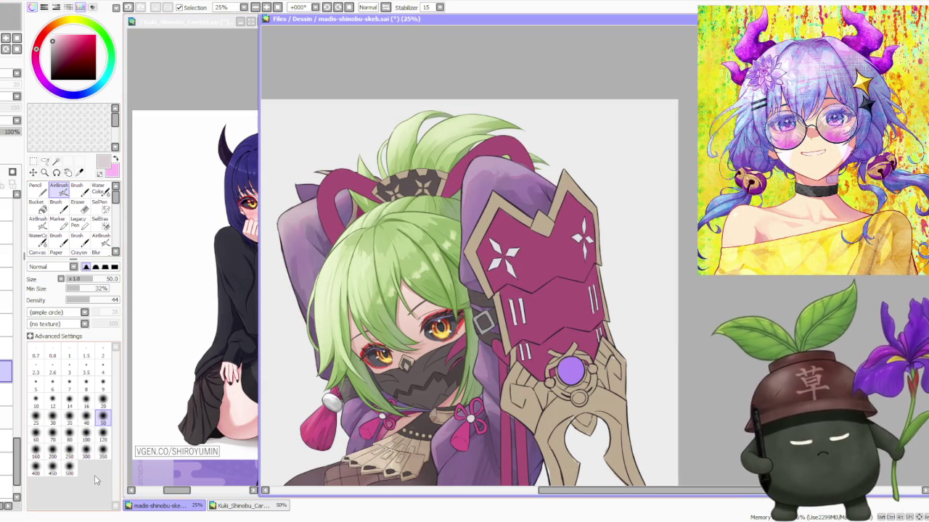
click(86, 451)
scroll(446, 178, down, 2)
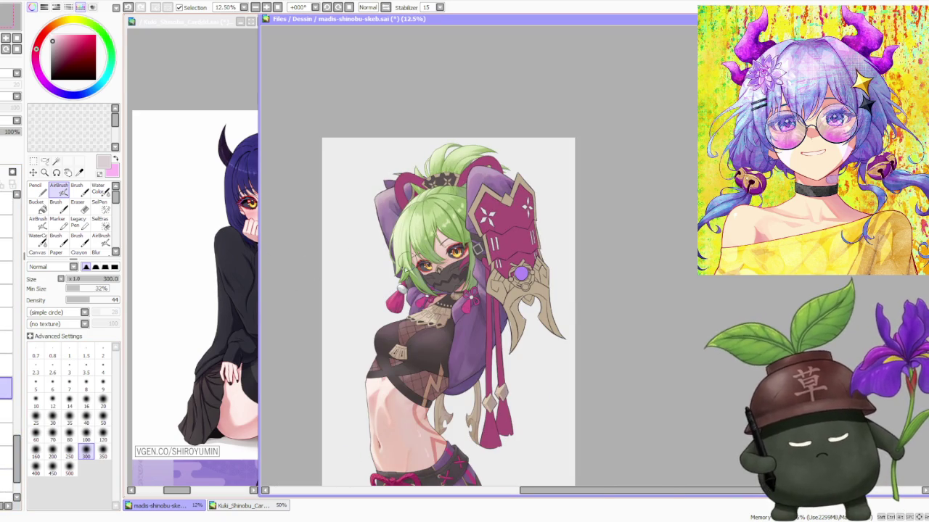
scroll(407, 291, up, 4)
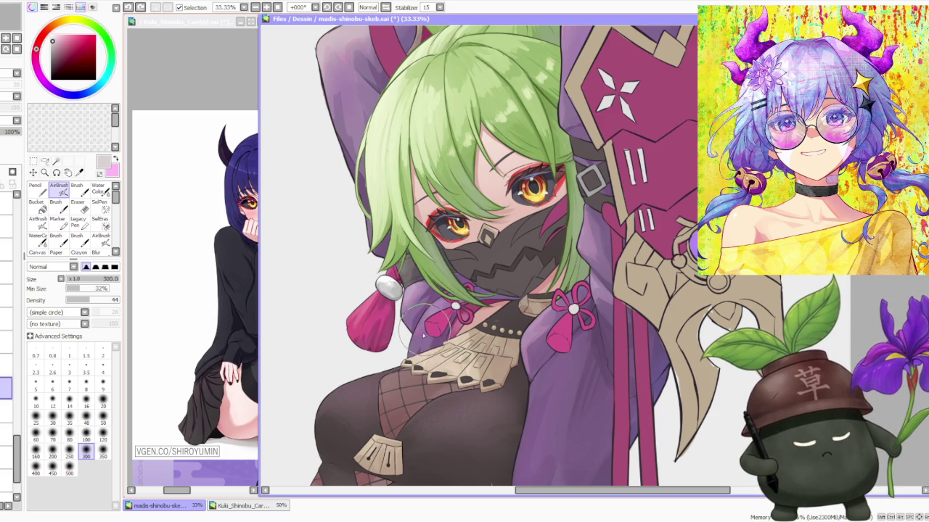
key(bracketleft)
key(bracketleft)
key(bracketleft)
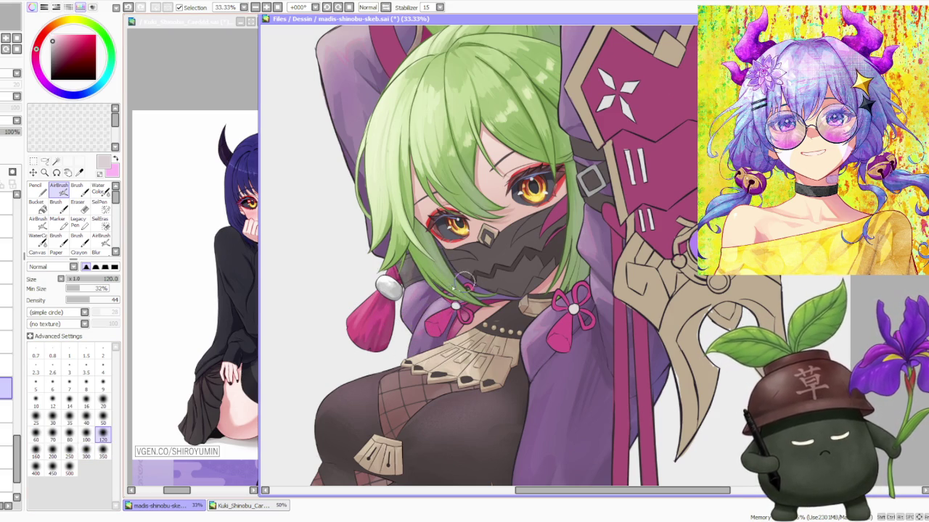
scroll(439, 269, down, 2)
scroll(480, 242, down, 2)
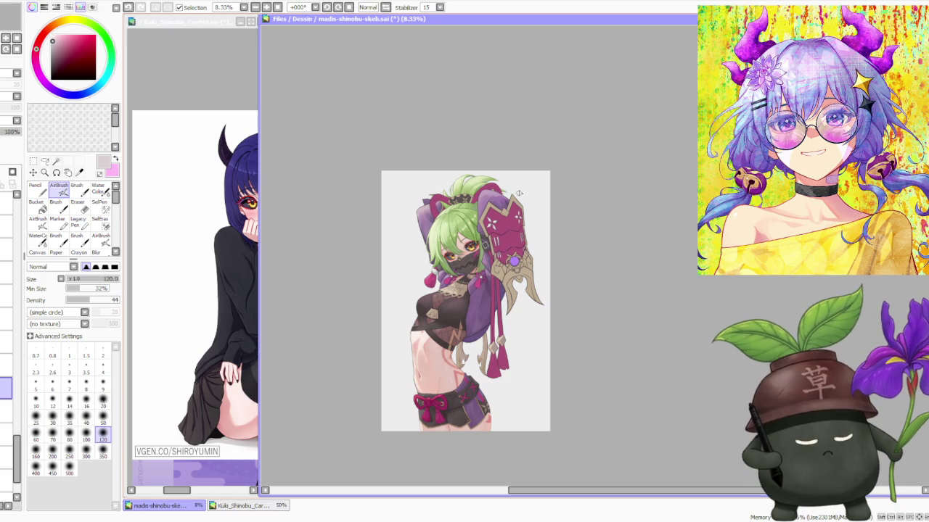
scroll(519, 194, up, 1)
scroll(551, 192, down, 2)
scroll(558, 176, up, 3)
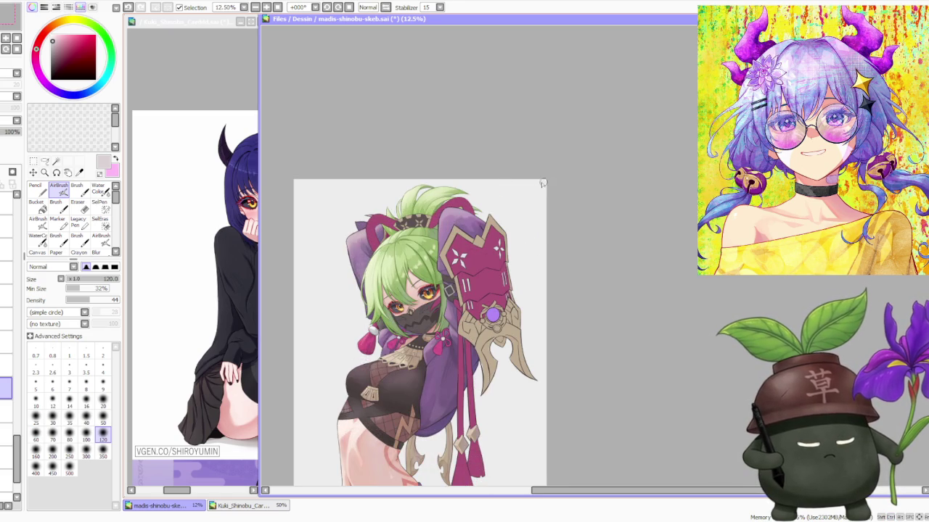
drag(15, 457, 15, 254)
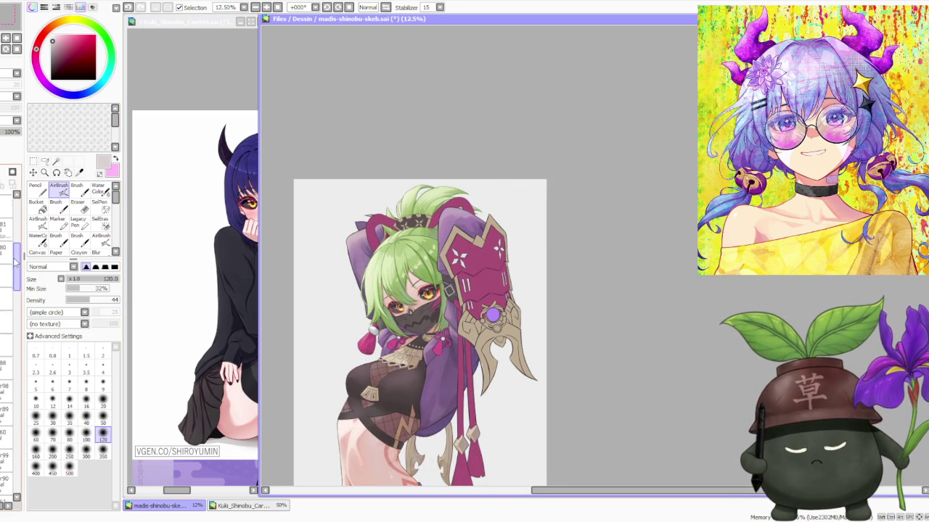
On the shading layer, airbrush at size 250 over the neck, shoulder and chest ribbon.
click(5, 328)
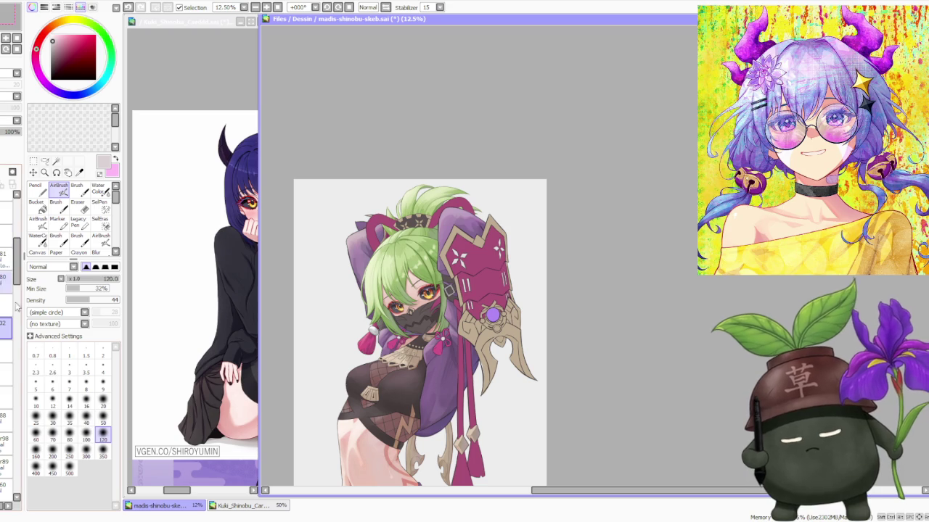
click(69, 450)
scroll(448, 330, up, 2)
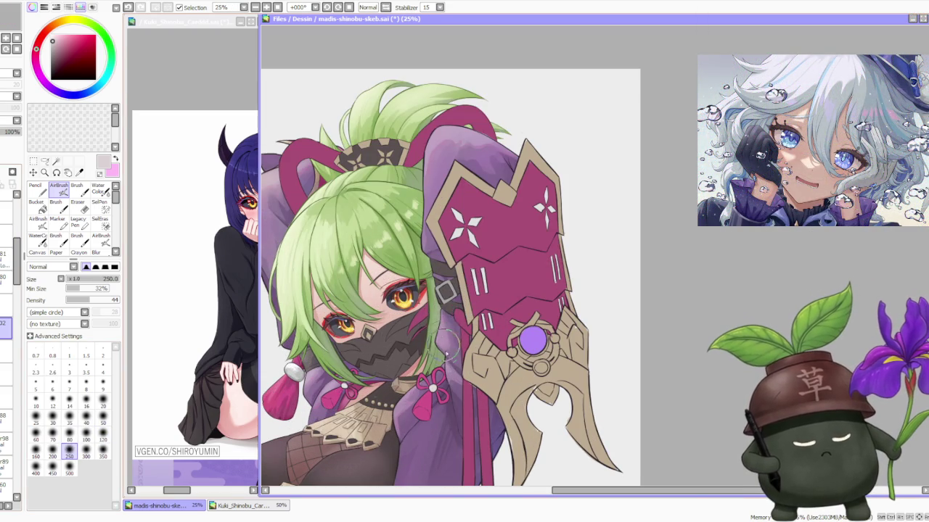
drag(441, 328, 447, 346)
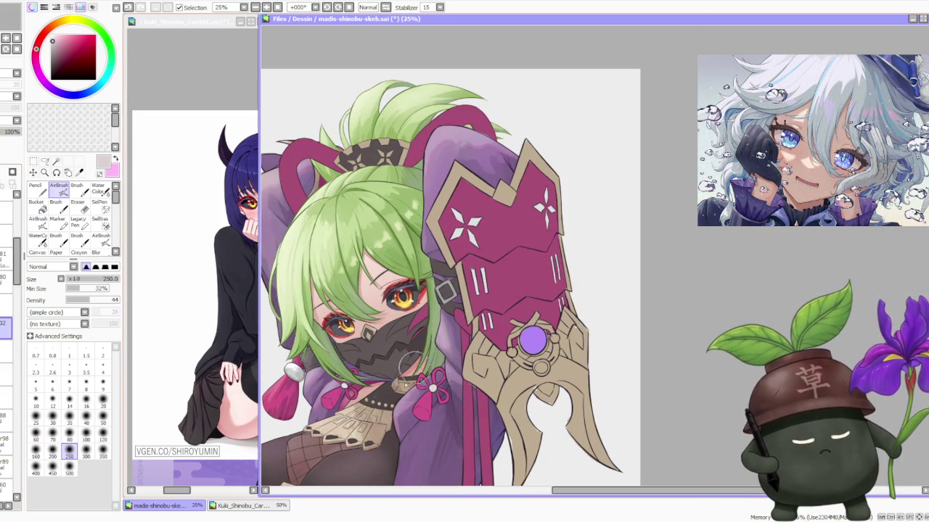
mouse_move(393, 436)
mouse_down()
mouse_move(411, 387)
mouse_move(457, 384)
mouse_move(450, 367)
mouse_move(459, 376)
mouse_up()
scroll(457, 370, down, 1)
Undo the last airbrush stroke and set the brush size to 350.
click(69, 468)
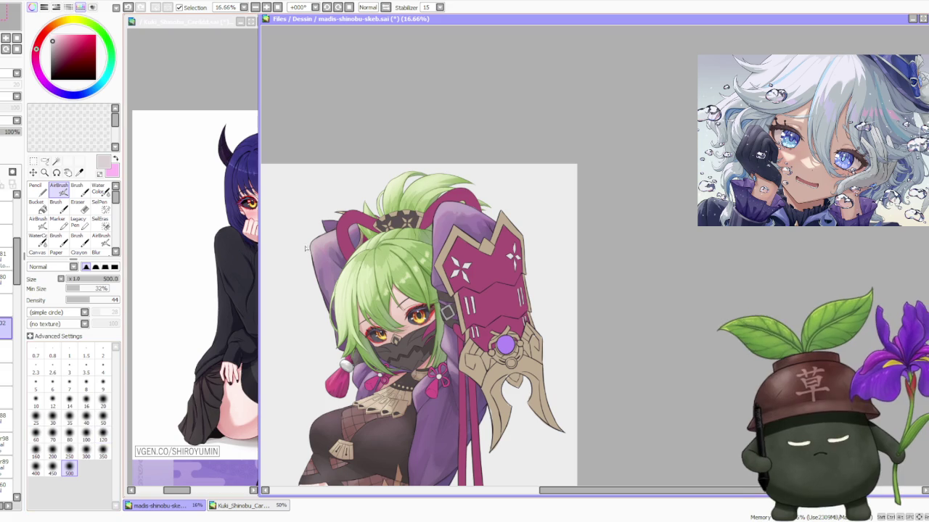
key(ctrl+z)
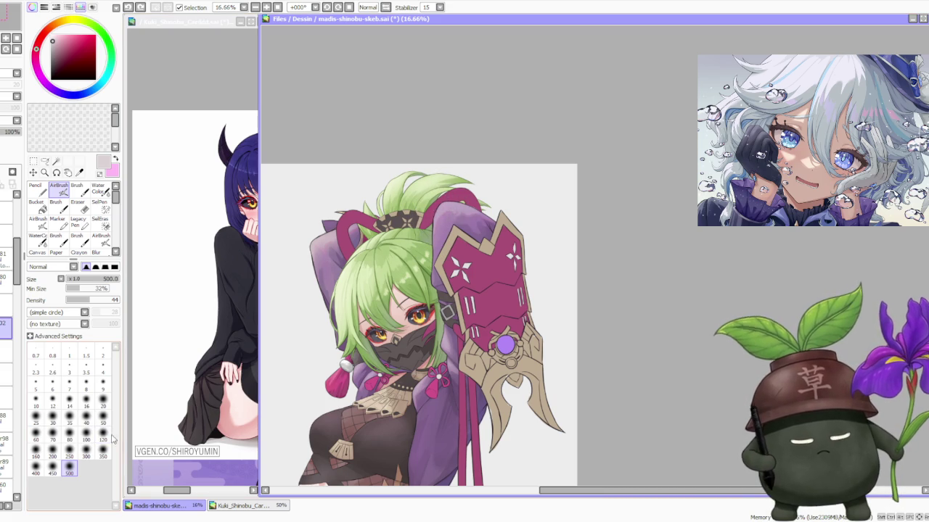
click(102, 451)
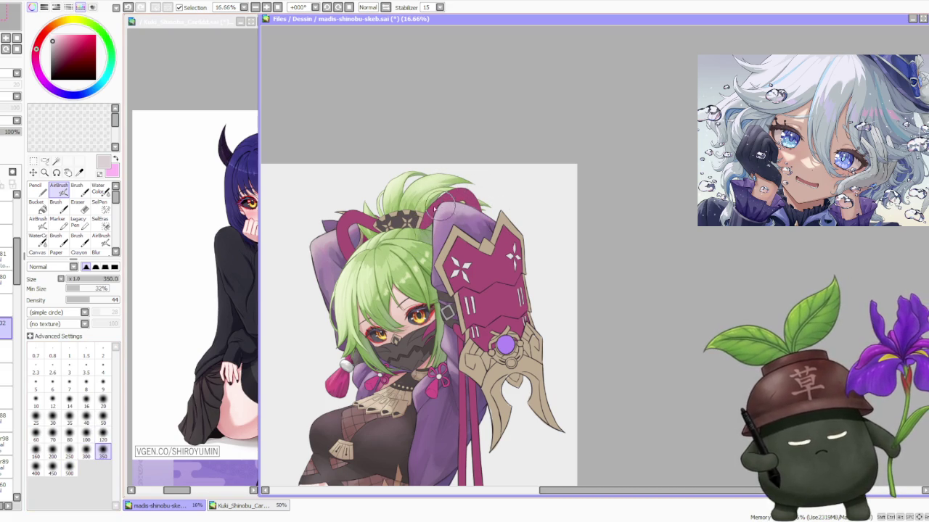
scroll(551, 214, down, 1)
scroll(634, 222, down, 2)
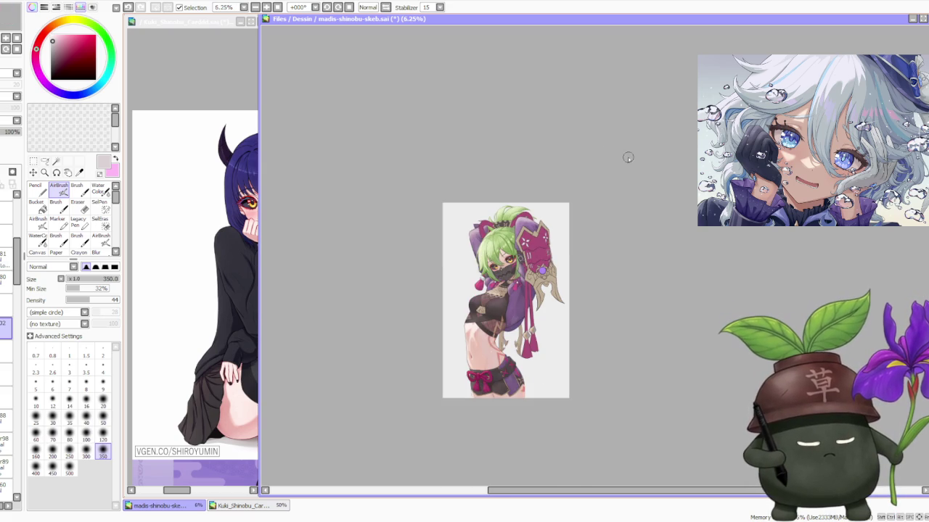
scroll(626, 251, up, 1)
scroll(626, 252, up, 1)
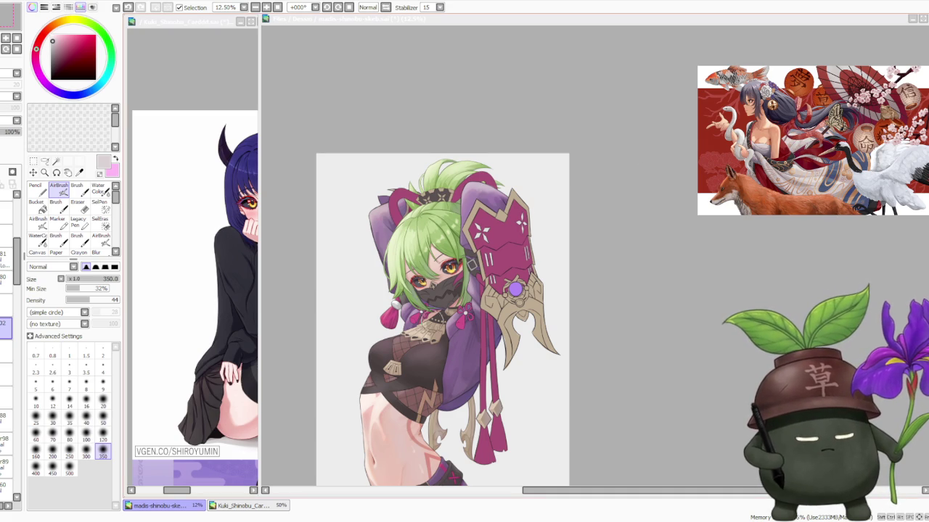
scroll(408, 236, down, 1)
scroll(449, 217, up, 1)
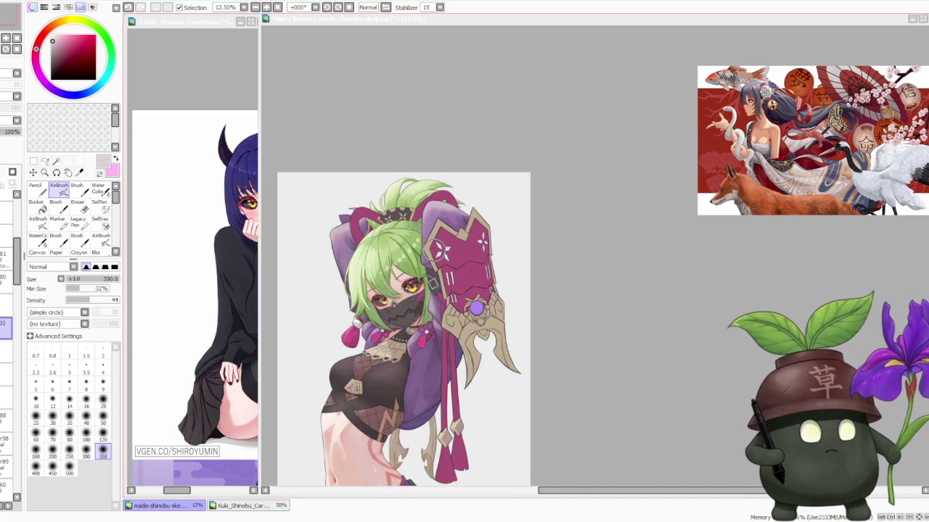
scroll(370, 142, down, 1)
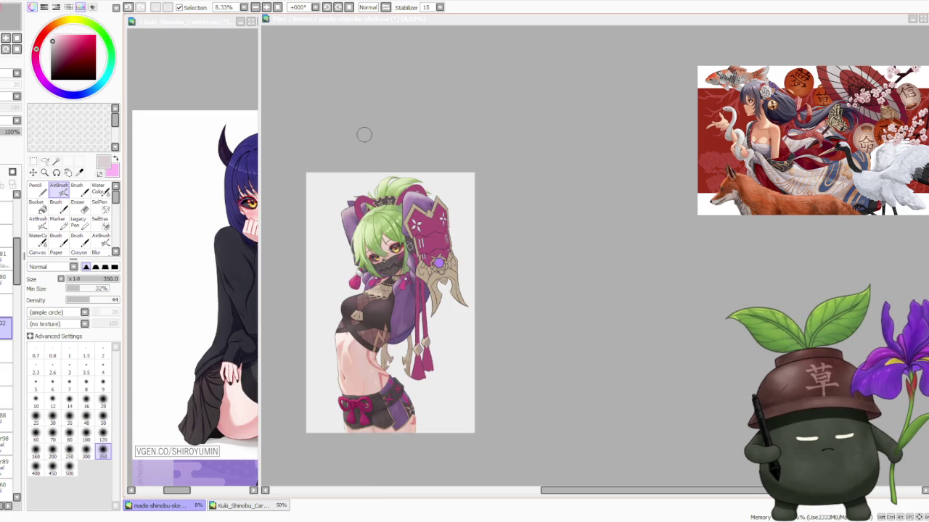
scroll(405, 172, up, 1)
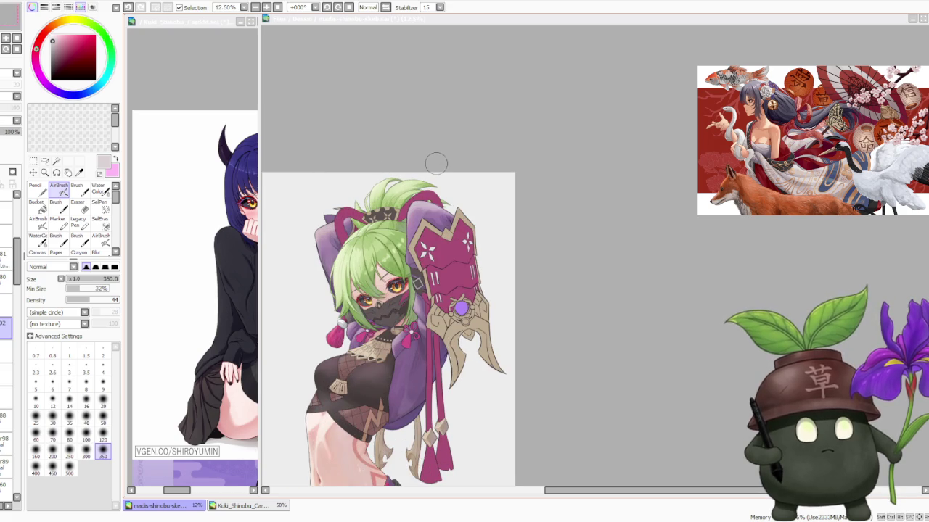
scroll(395, 204, up, 1)
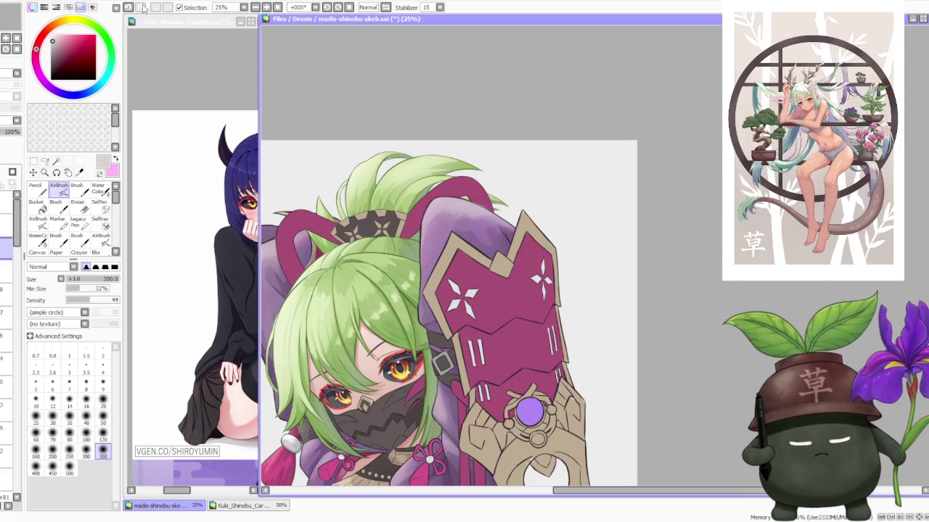
key(alt+Tab)
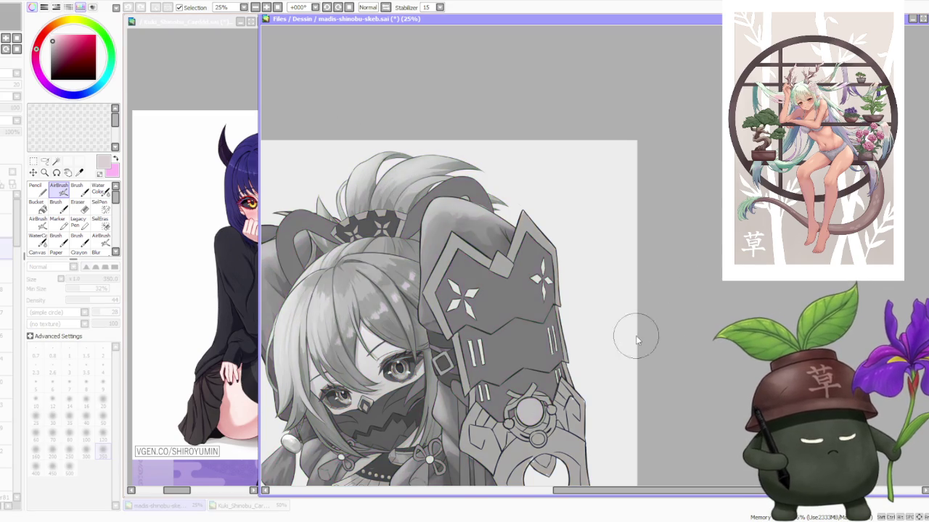
scroll(455, 349, down, 4)
scroll(454, 349, up, 1)
scroll(459, 319, up, 2)
scroll(464, 276, down, 3)
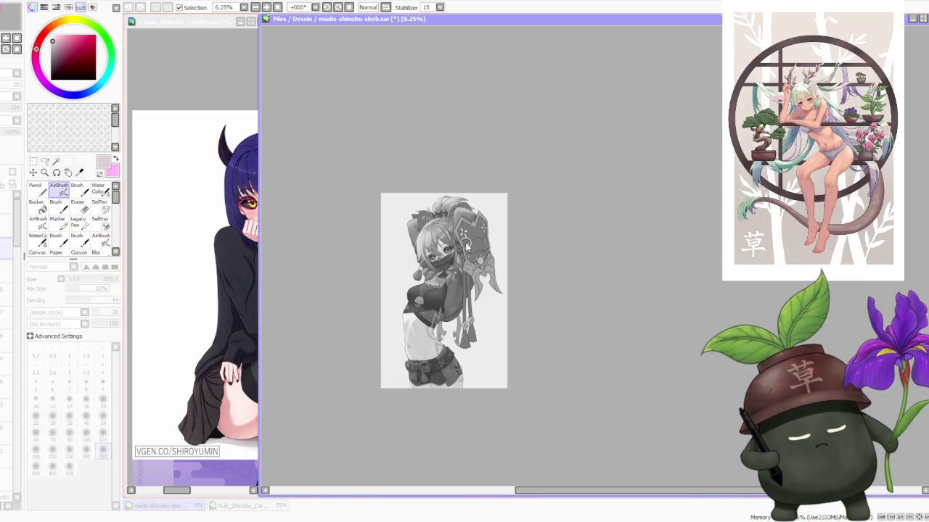
scroll(466, 247, up, 2)
scroll(457, 276, down, 1)
scroll(440, 303, up, 2)
scroll(443, 308, down, 1)
scroll(453, 323, down, 1)
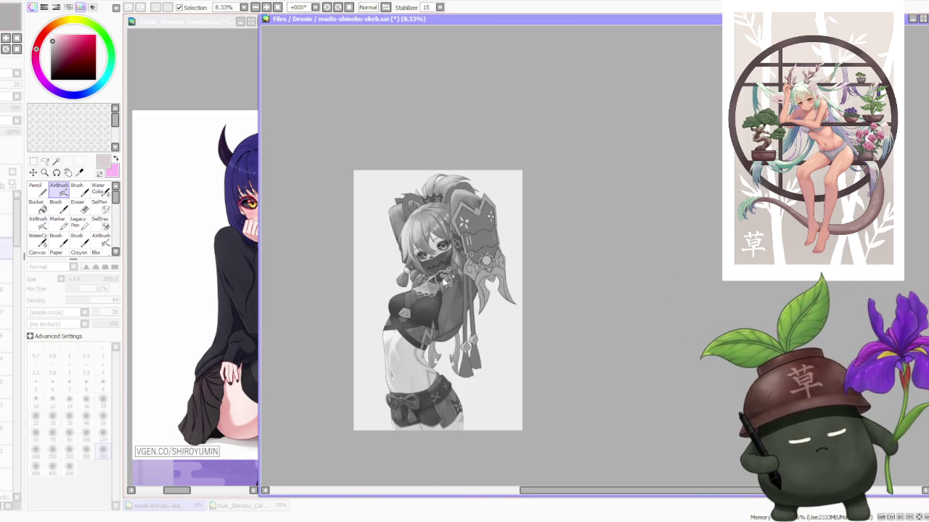
scroll(464, 333, up, 1)
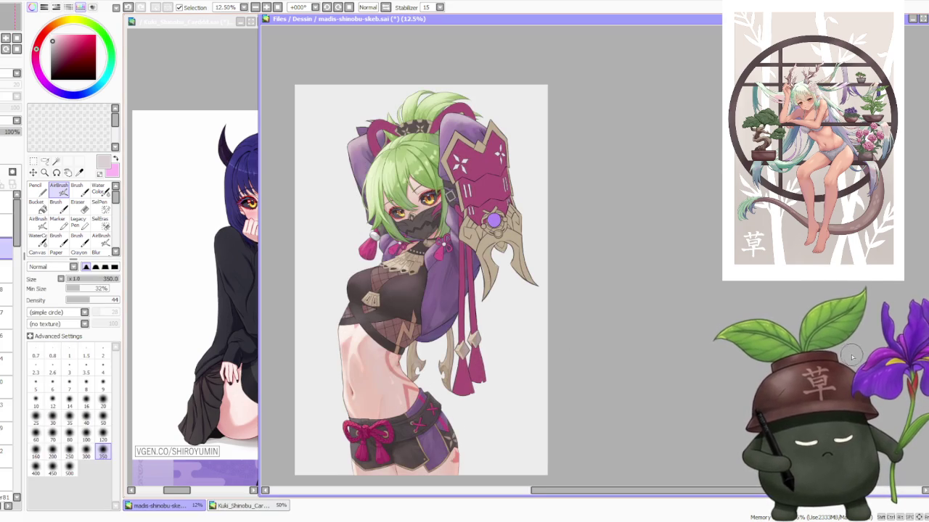
key(ctrl+minus)
key(ctrl+minus)
Select a different layer and pick a pale beige on the colour wheel.
scroll(463, 184, up, 3)
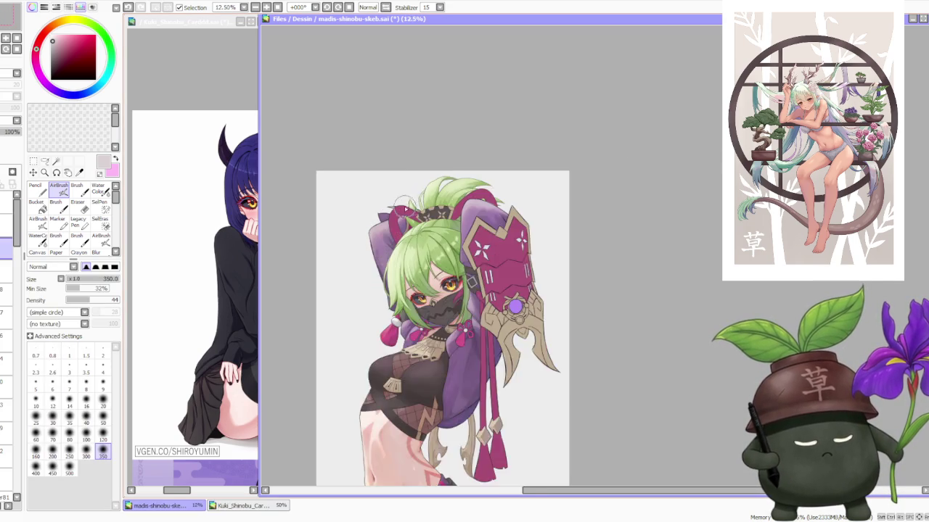
scroll(507, 187, up, 2)
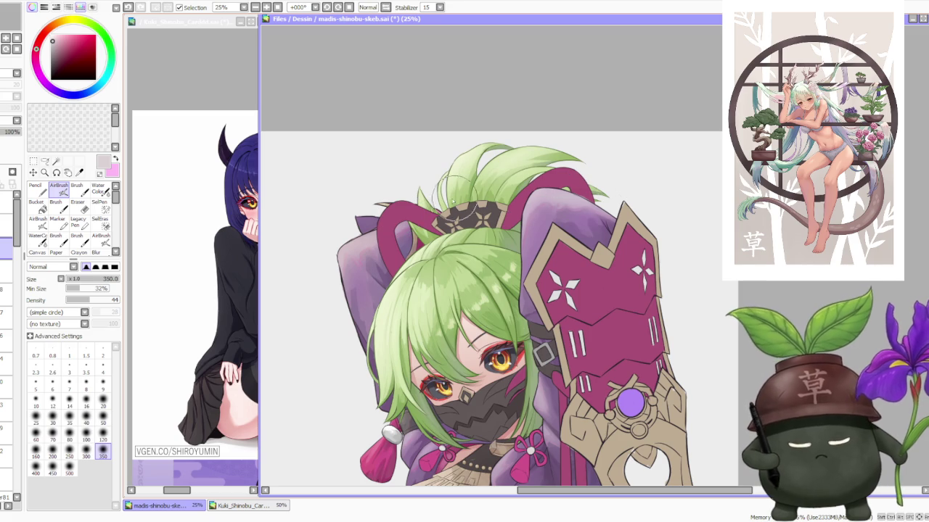
click(5, 236)
alt+click(507, 162)
mouse_move(61, 23)
mouse_down()
mouse_move(70, 33)
mouse_move(54, 35)
mouse_up()
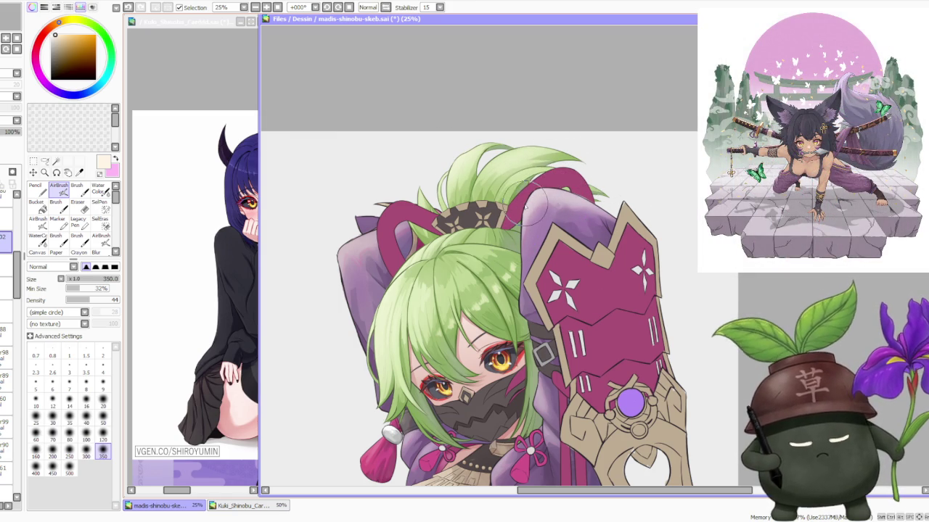
Try the Water Color brush, then switch to the regular hard-edged Brush.
scroll(601, 154, down, 2)
scroll(608, 161, up, 1)
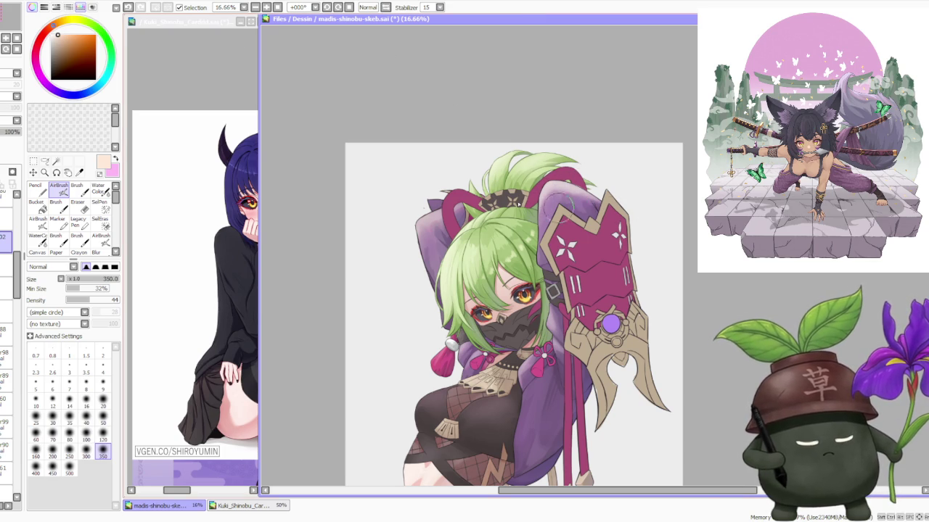
click(98, 189)
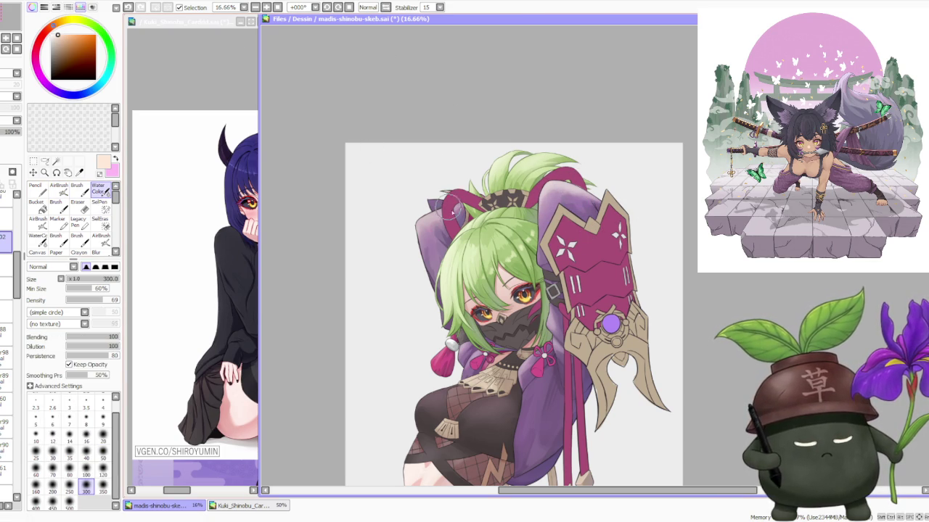
scroll(506, 205, down, 2)
scroll(592, 195, down, 1)
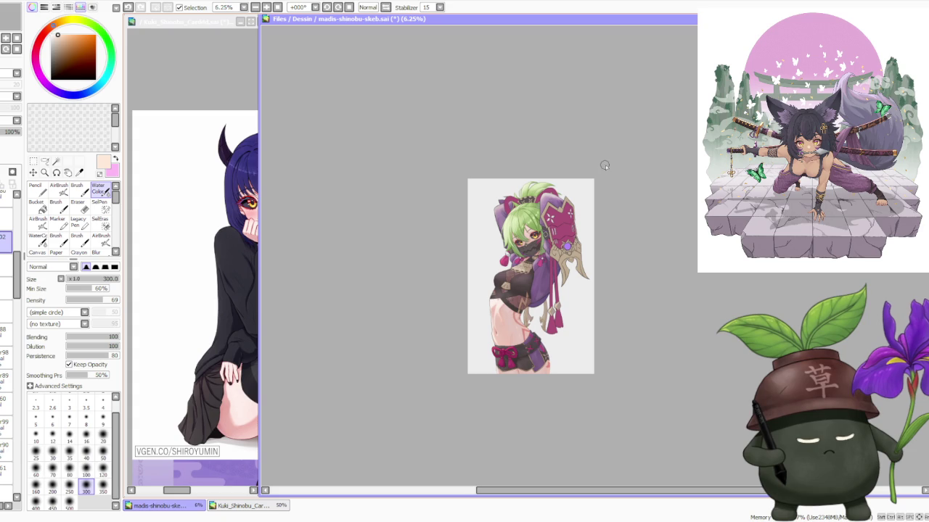
scroll(599, 206, up, 1)
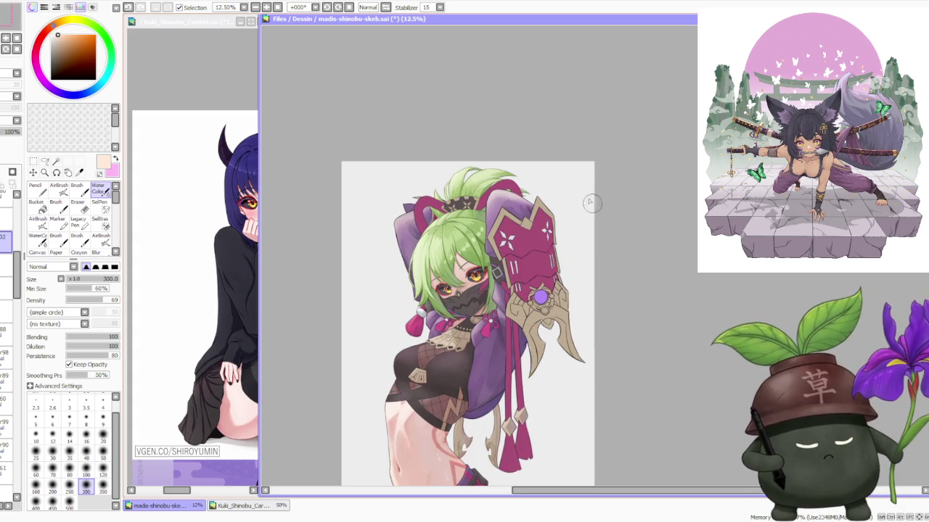
click(76, 189)
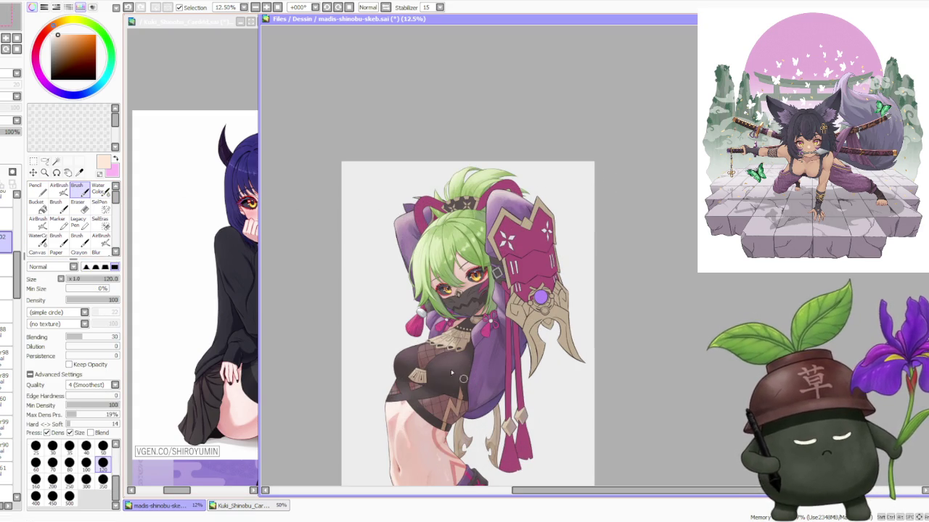
Enlarge the Brush to size 350 and check the canvas at several zoom levels.
click(102, 479)
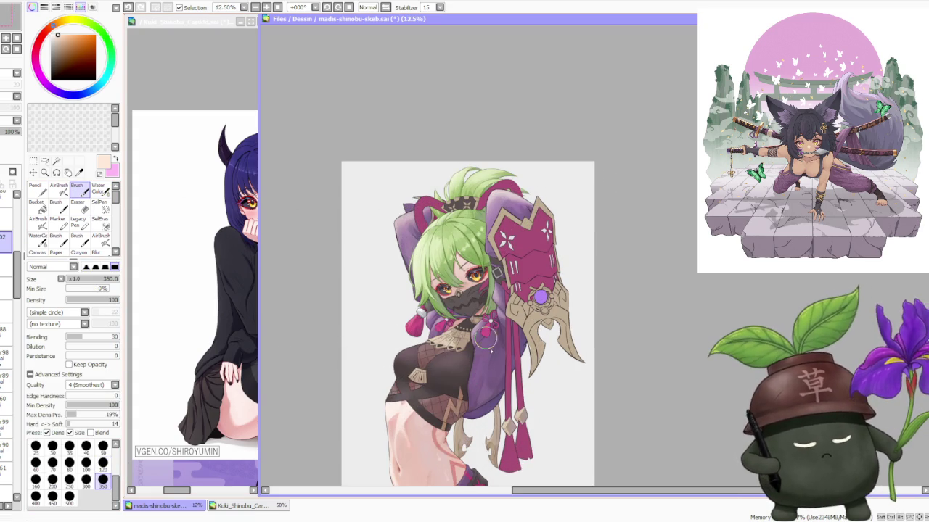
scroll(521, 363, up, 1)
scroll(498, 290, down, 1)
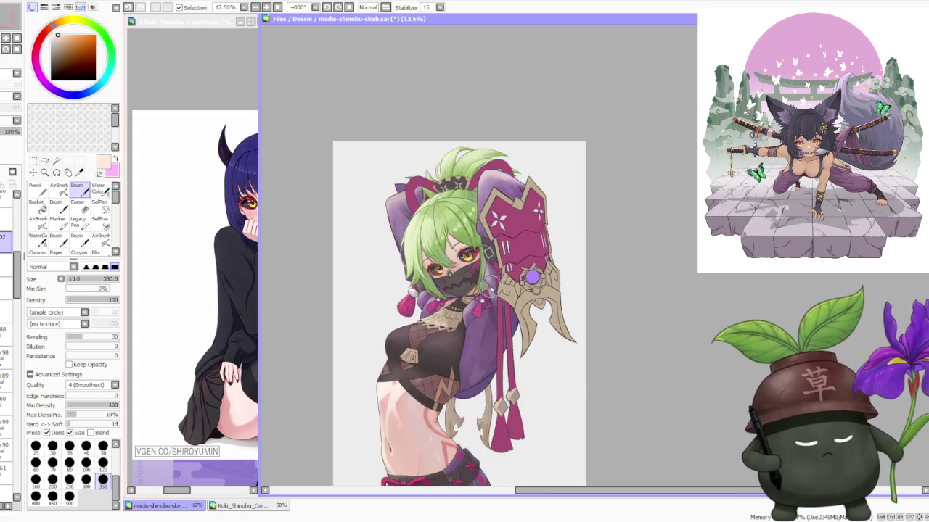
scroll(494, 284, down, 2)
scroll(524, 265, up, 1)
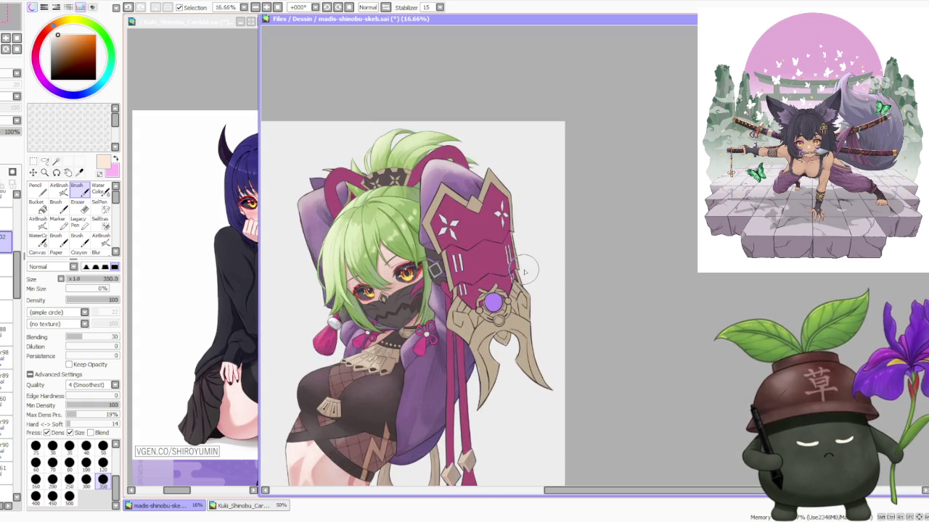
scroll(523, 265, up, 1)
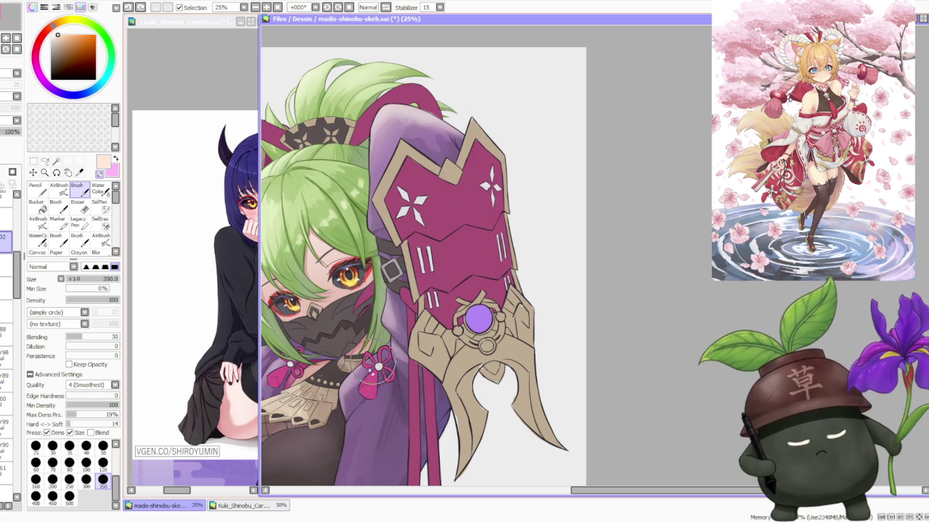
Switch to the AirBrush and zoom around the canvas to inspect the artwork.
click(61, 190)
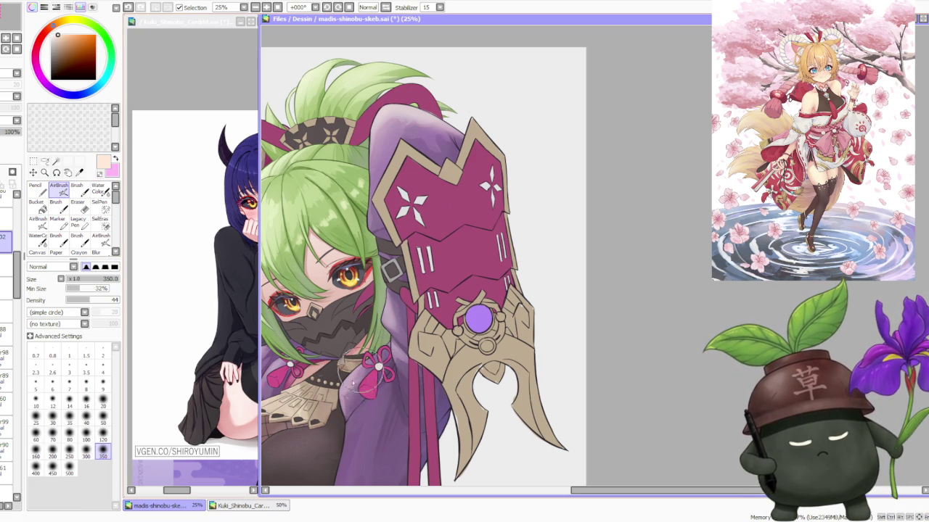
scroll(357, 376, down, 3)
scroll(405, 275, down, 1)
scroll(405, 275, up, 1)
scroll(408, 272, up, 2)
scroll(413, 265, up, 1)
scroll(416, 263, down, 3)
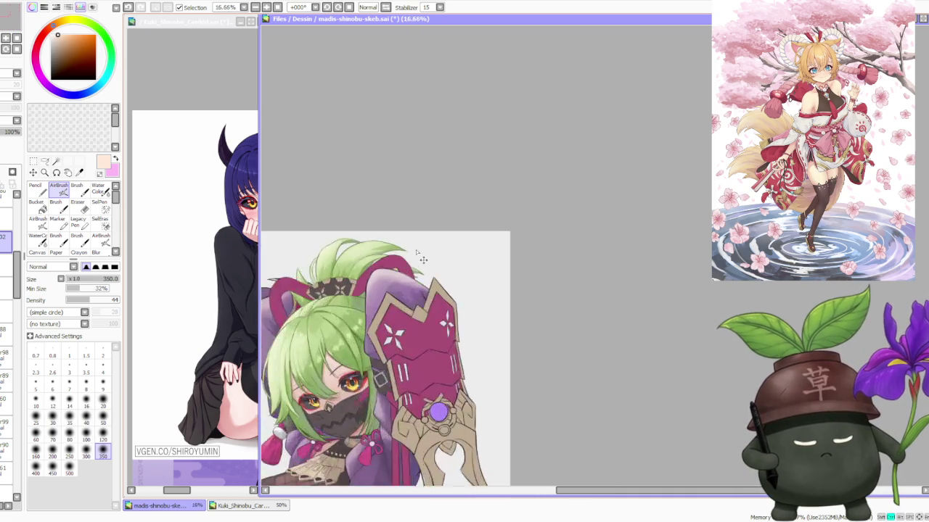
scroll(423, 239, down, 2)
scroll(431, 266, down, 1)
scroll(429, 264, up, 1)
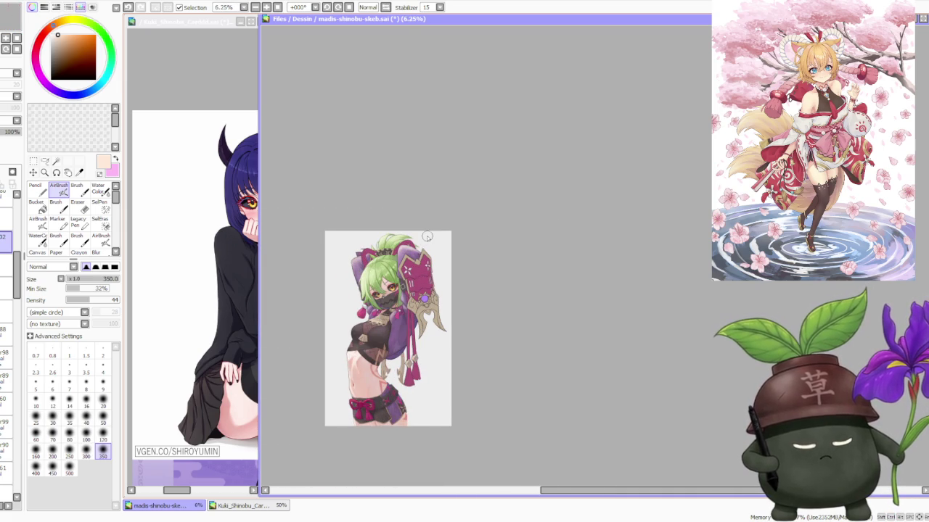
scroll(425, 246, up, 4)
With the Brush, paint a stroke on the purple area behind the guard.
key(b)
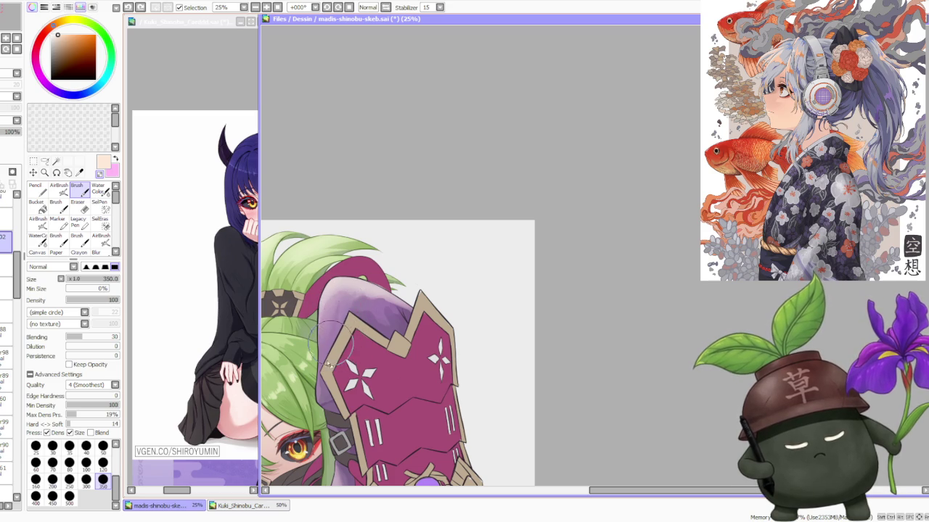
mouse_move(333, 341)
mouse_down()
mouse_move(340, 314)
mouse_move(352, 312)
mouse_up()
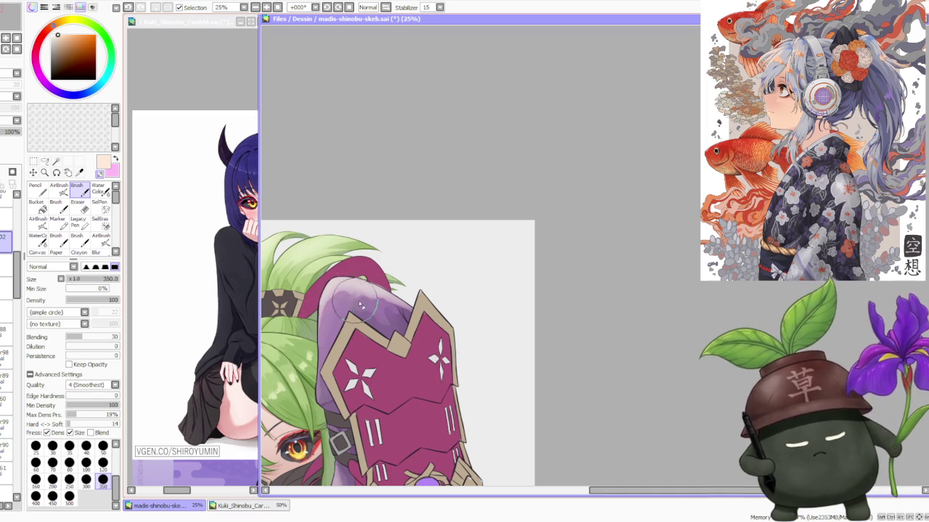
scroll(357, 312, down, 3)
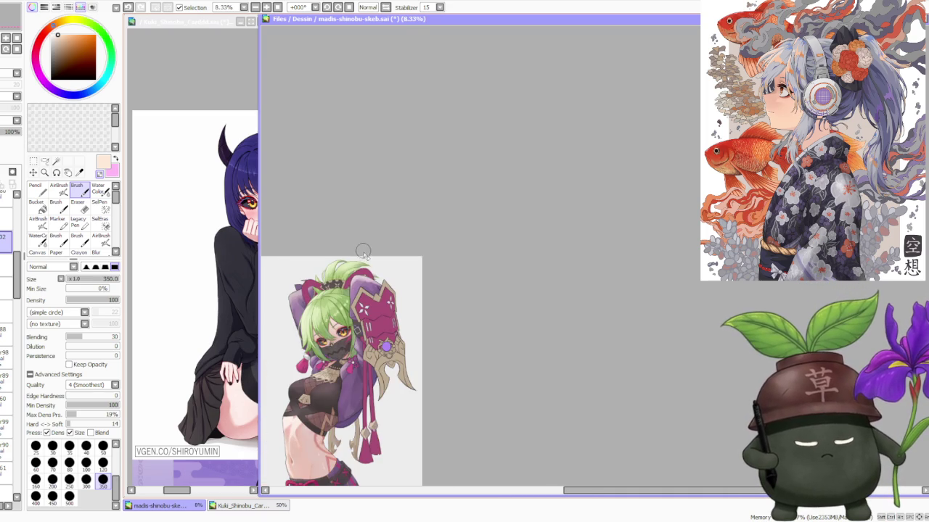
scroll(363, 250, down, 1)
scroll(366, 262, up, 2)
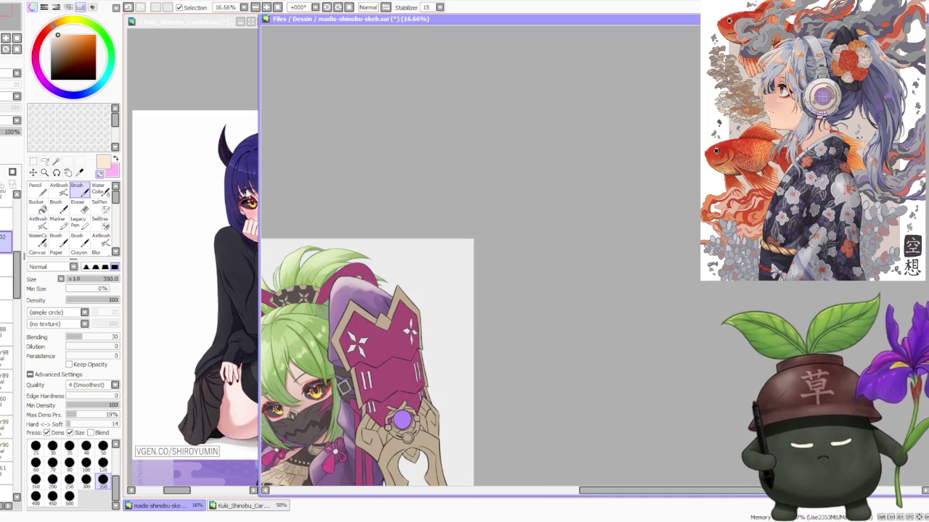
Try the Water Color brush in transparent mode, then return to the AirBrush.
key(c)
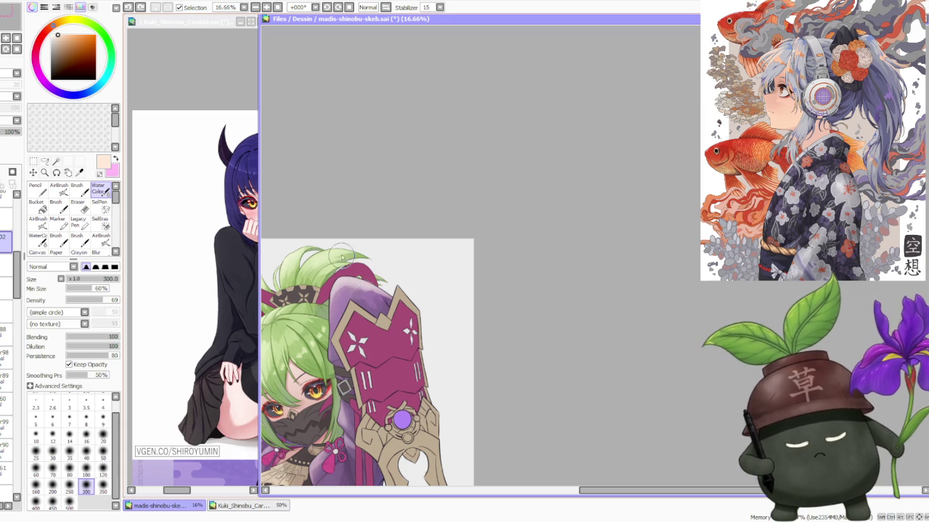
scroll(369, 289, down, 2)
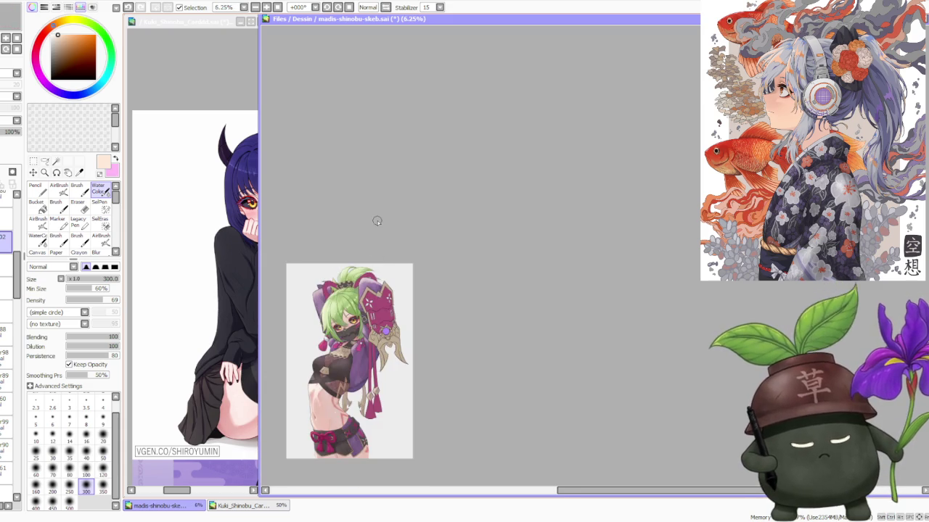
scroll(377, 221, down, 2)
scroll(379, 239, up, 1)
scroll(374, 255, up, 2)
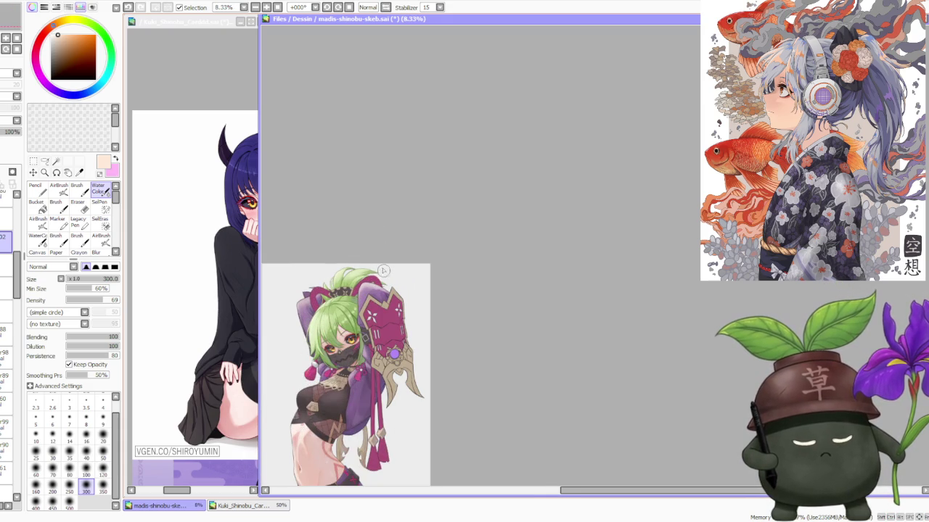
scroll(383, 271, up, 2)
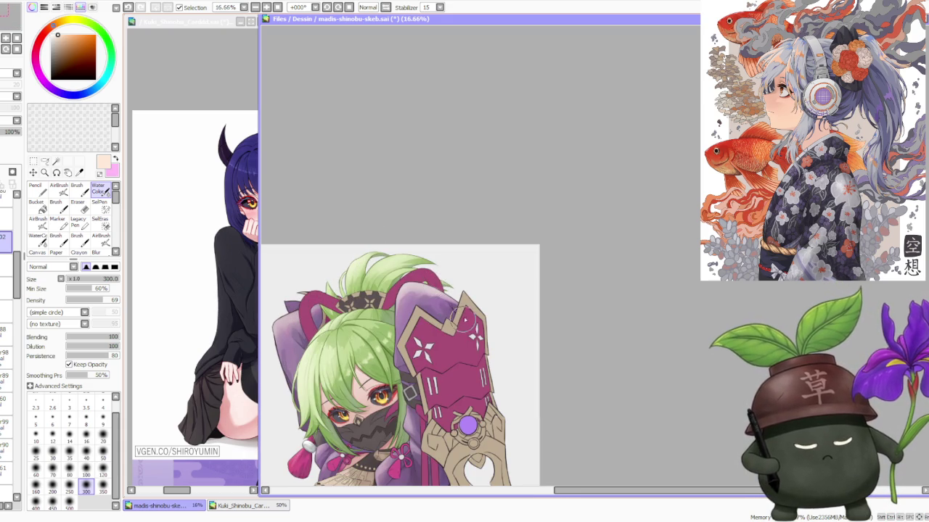
key(c)
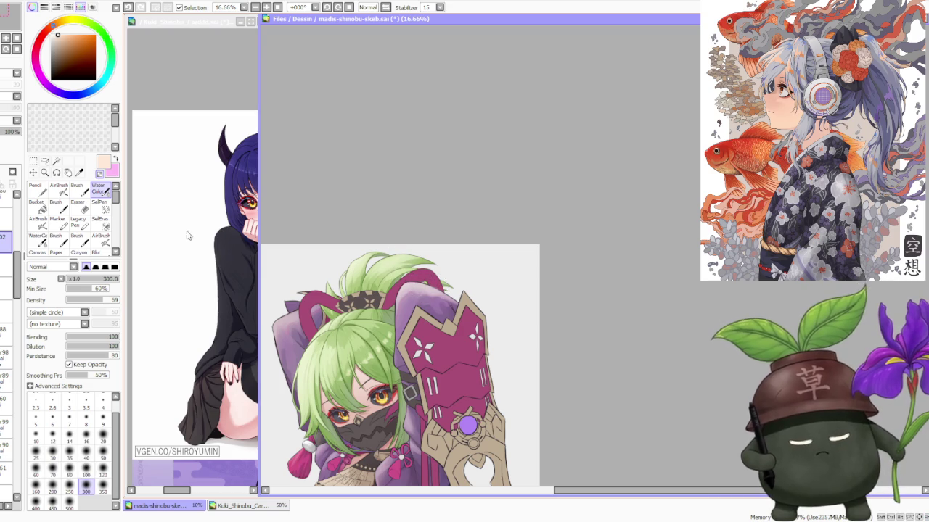
key(v)
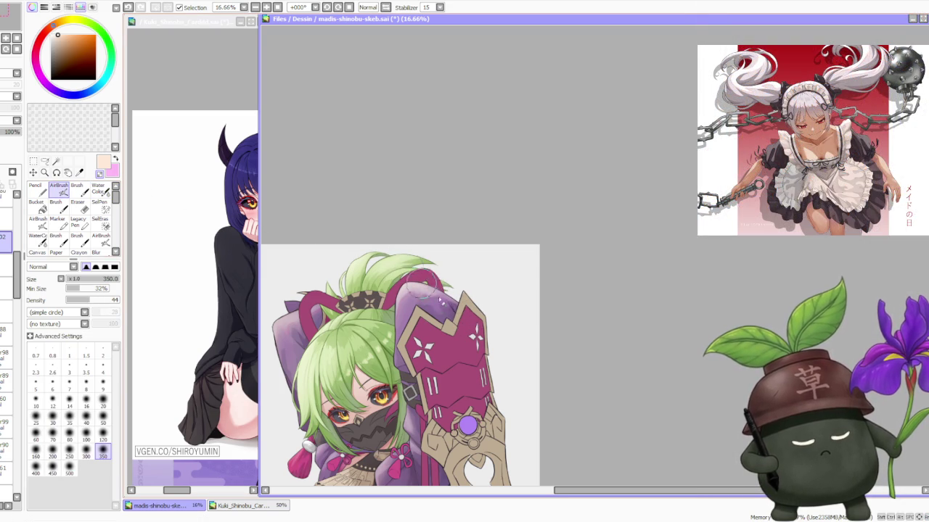
Zoom around the illustration and sample a pale pinkish-purple from the drawing.
scroll(423, 226, down, 1)
scroll(428, 210, down, 1)
scroll(432, 218, down, 1)
scroll(440, 231, up, 2)
scroll(441, 232, up, 1)
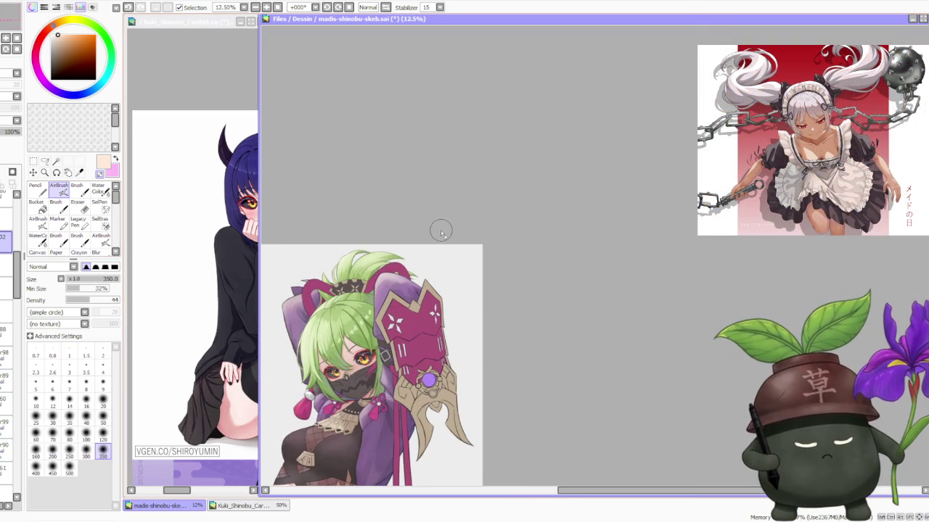
scroll(436, 229, down, 2)
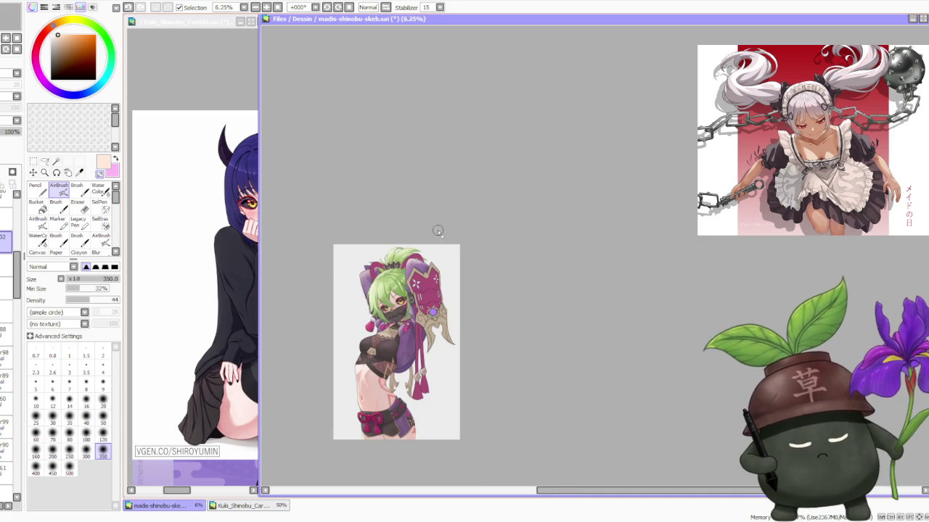
scroll(429, 347, up, 2)
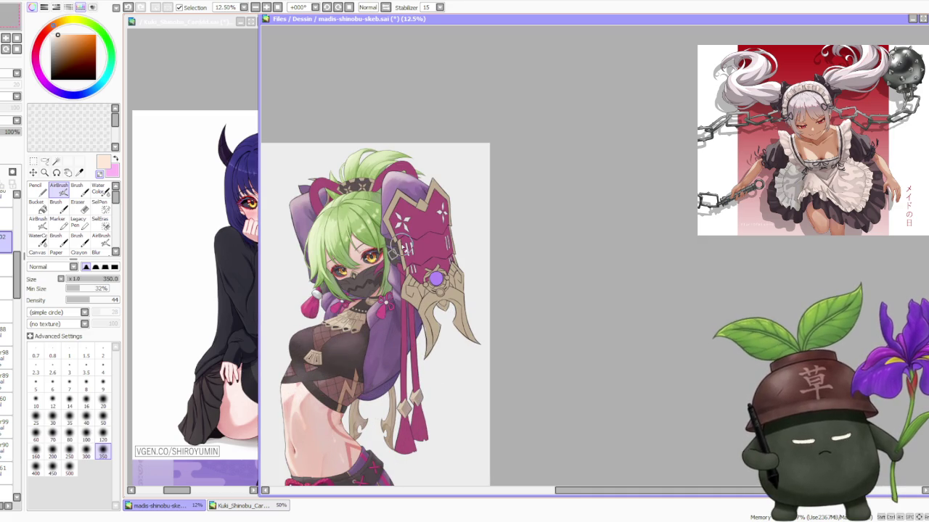
scroll(401, 249, down, 2)
scroll(354, 299, up, 1)
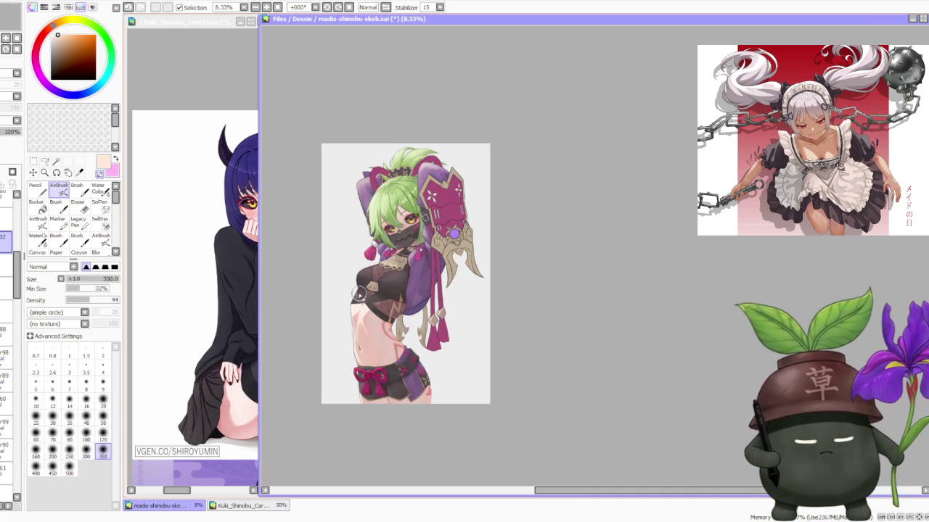
scroll(371, 299, up, 1)
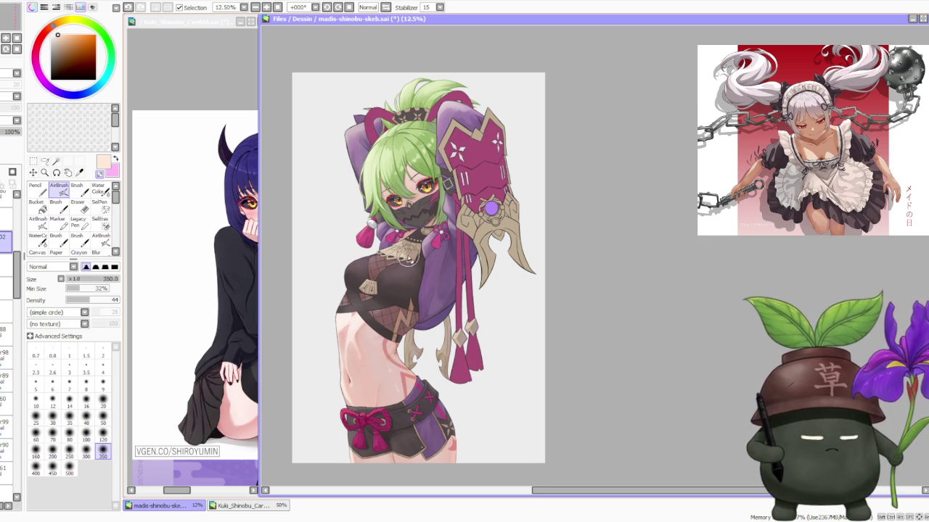
scroll(422, 146, up, 2)
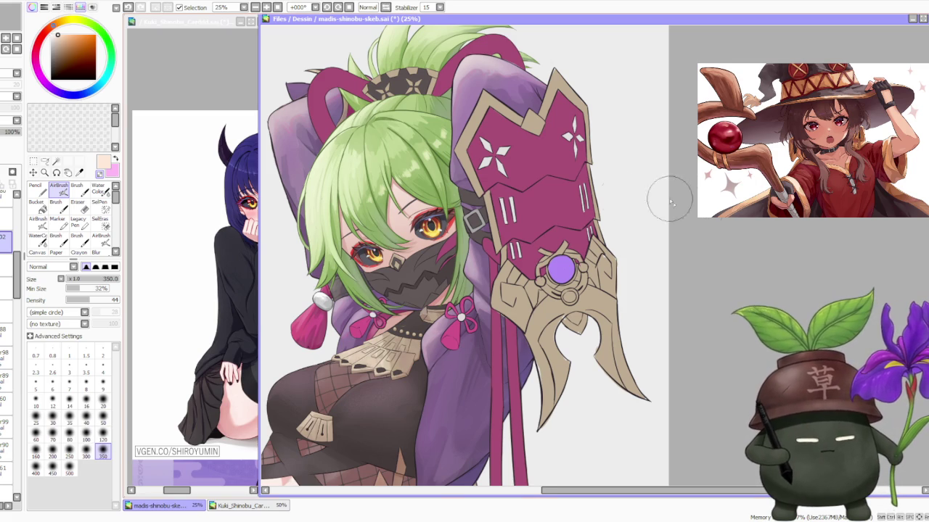
scroll(696, 207, down, 1)
scroll(697, 206, down, 1)
scroll(613, 170, up, 1)
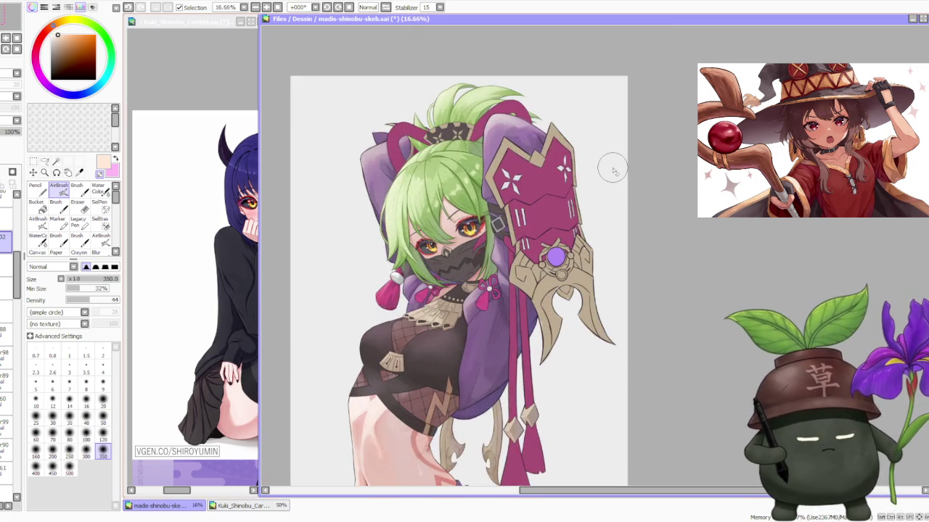
scroll(607, 166, up, 1)
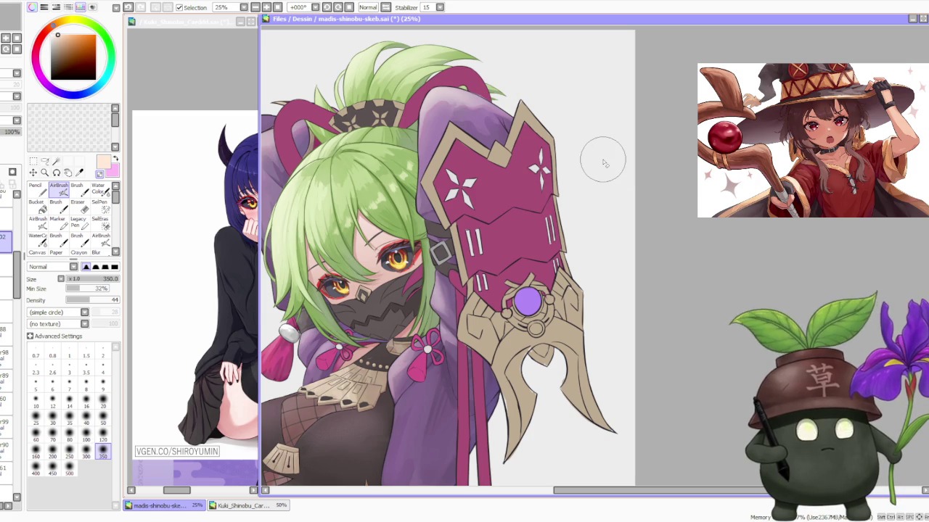
scroll(602, 160, down, 1)
scroll(595, 152, down, 1)
scroll(524, 147, up, 1)
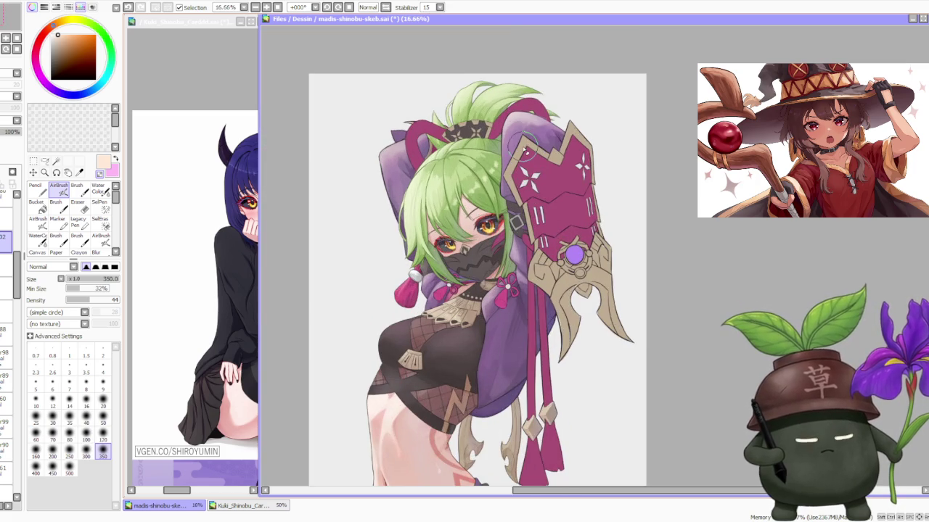
scroll(459, 156, up, 1)
scroll(447, 168, down, 1)
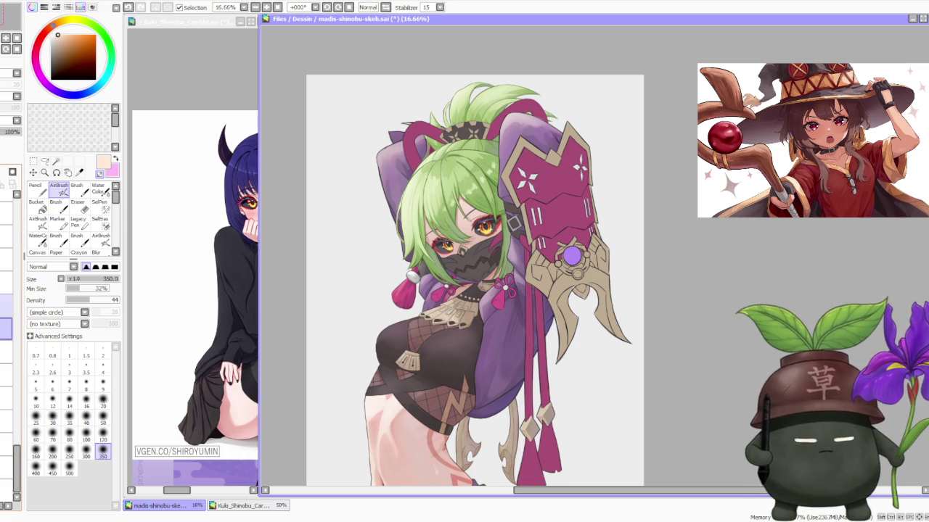
alt+click(494, 110)
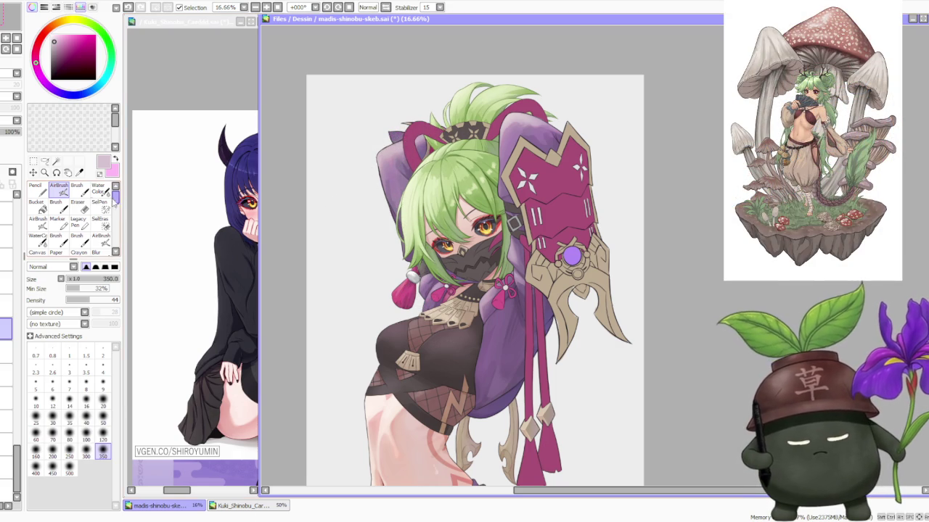
Sample the hair ornament's purple and airbrush it over the ornament and near the mask.
click(77, 189)
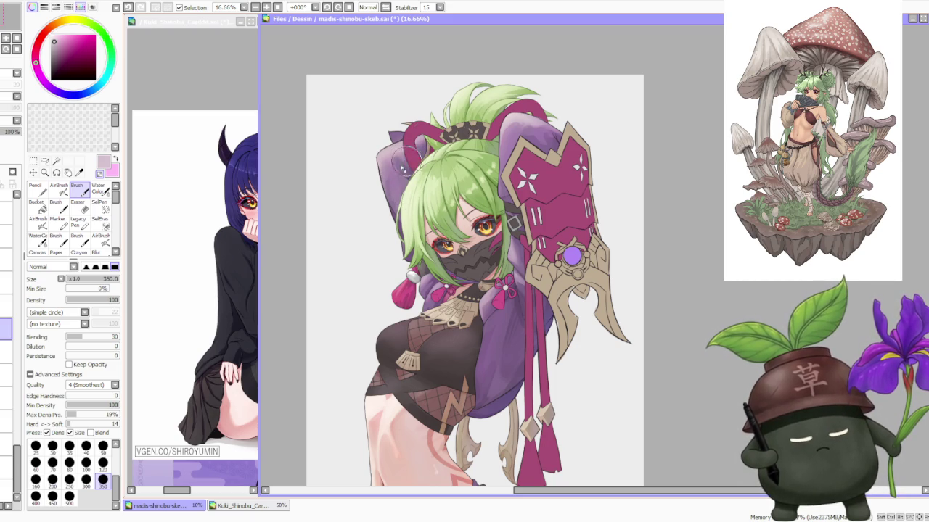
scroll(447, 124, down, 2)
scroll(471, 91, down, 2)
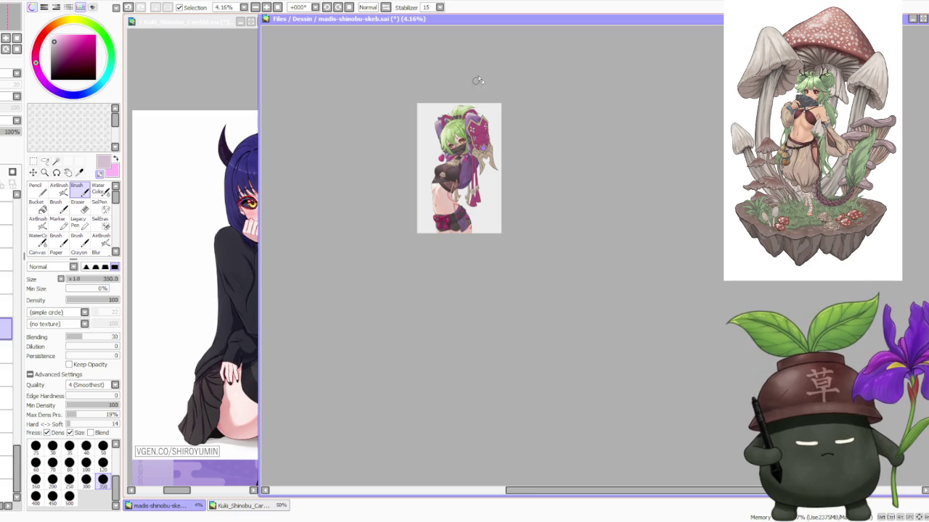
scroll(487, 87, up, 3)
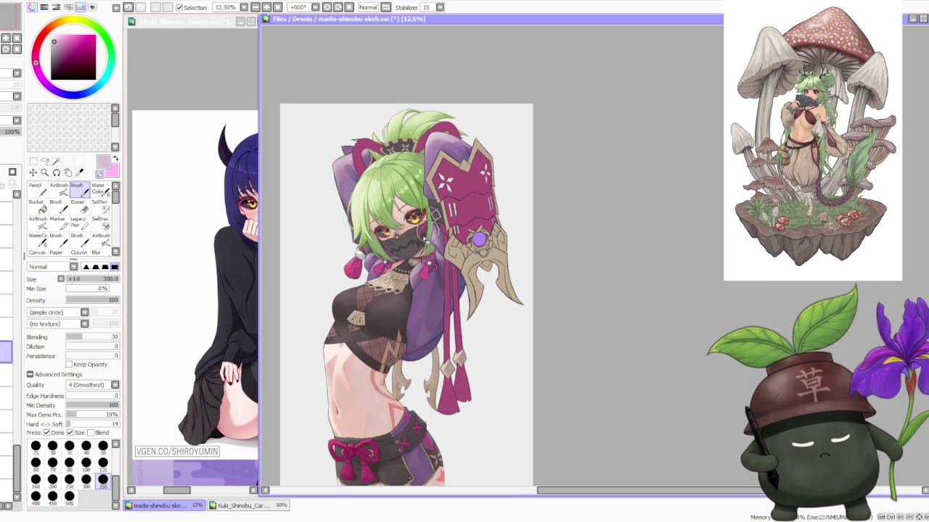
alt+click(353, 185)
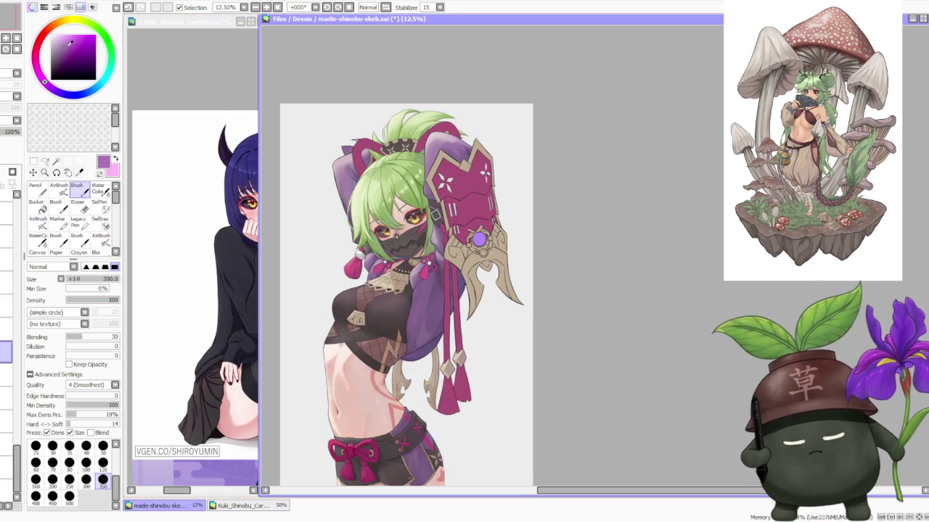
click(59, 189)
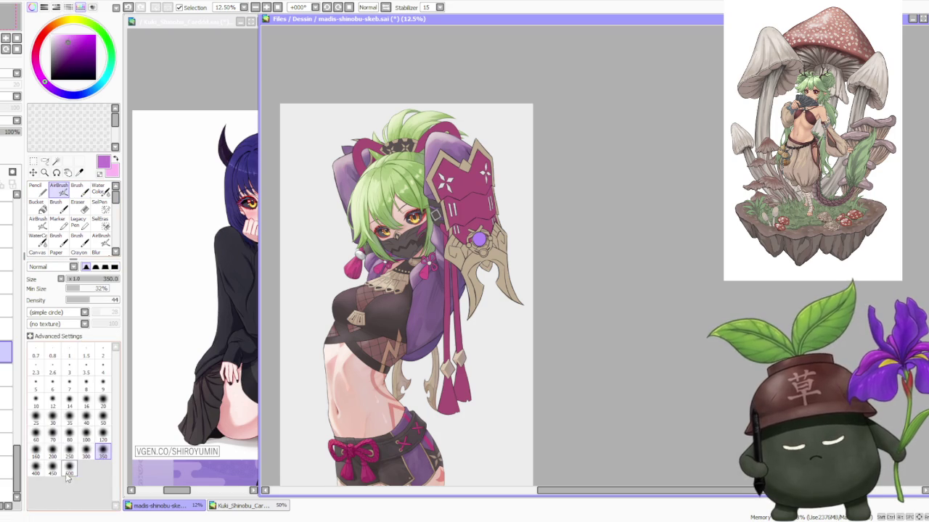
drag(345, 166, 358, 170)
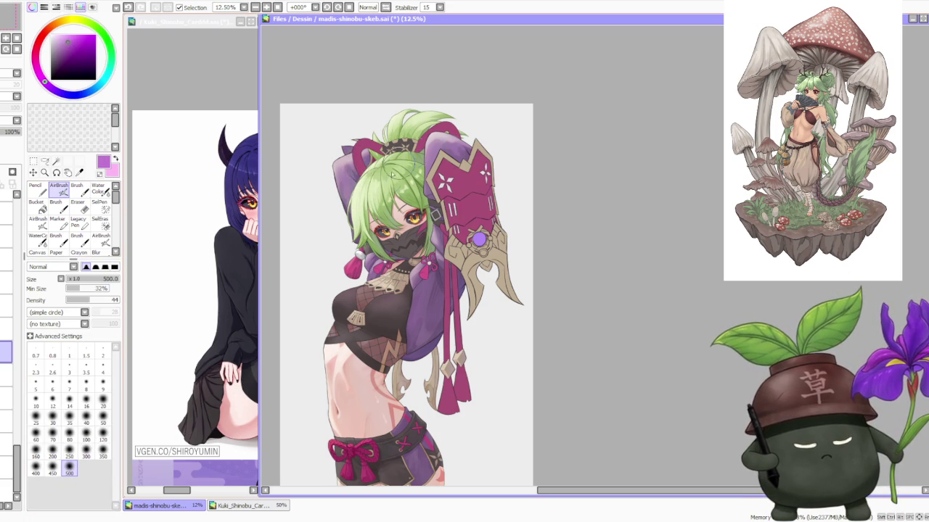
drag(394, 242, 399, 238)
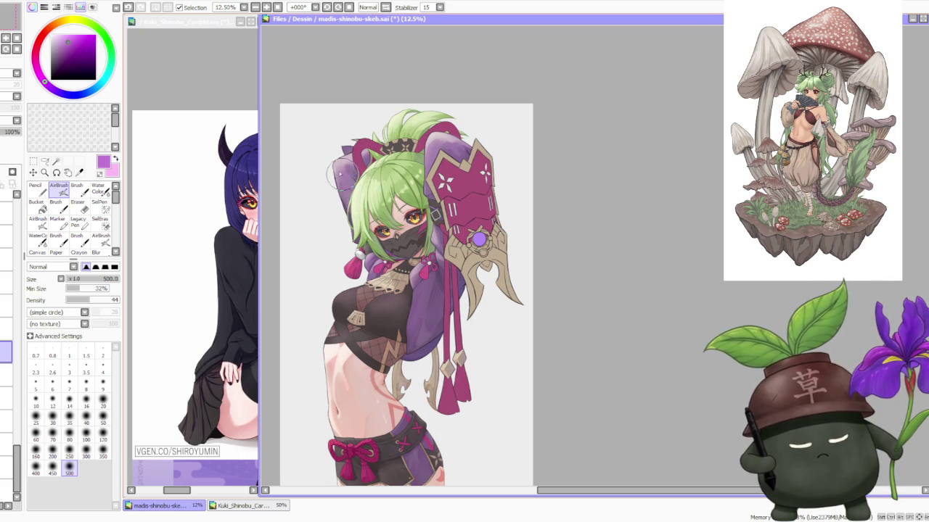
scroll(374, 144, down, 1)
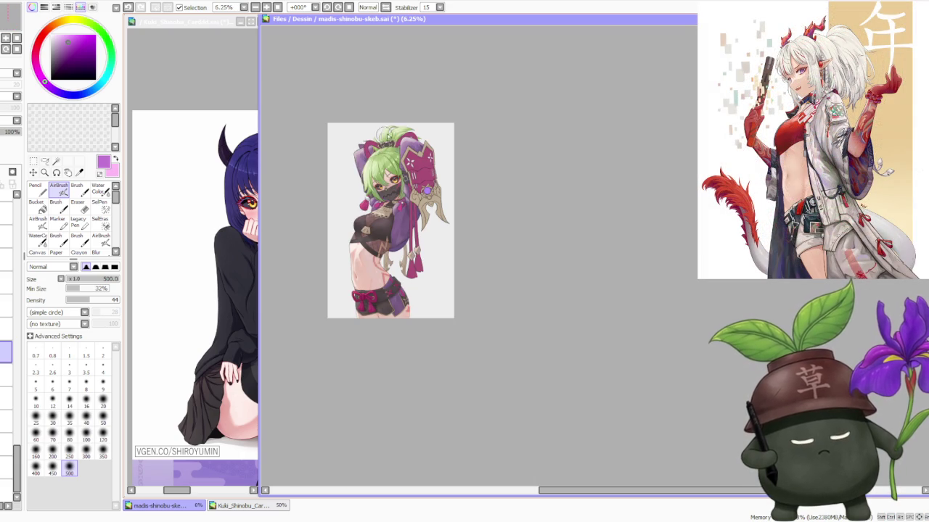
Zoom to 16.66% and airbrush soft purple shading over the lower sleeve below the pink bow.
scroll(416, 136, up, 1)
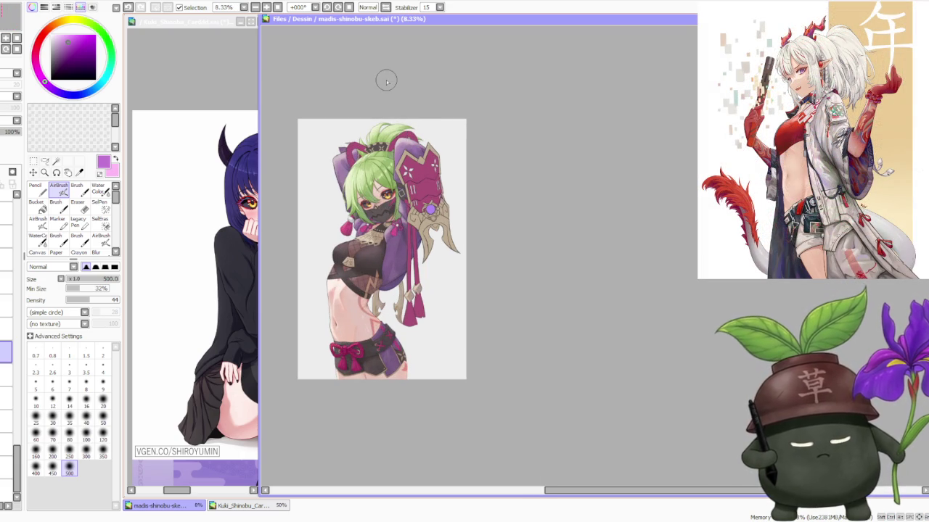
drag(17, 468, 18, 254)
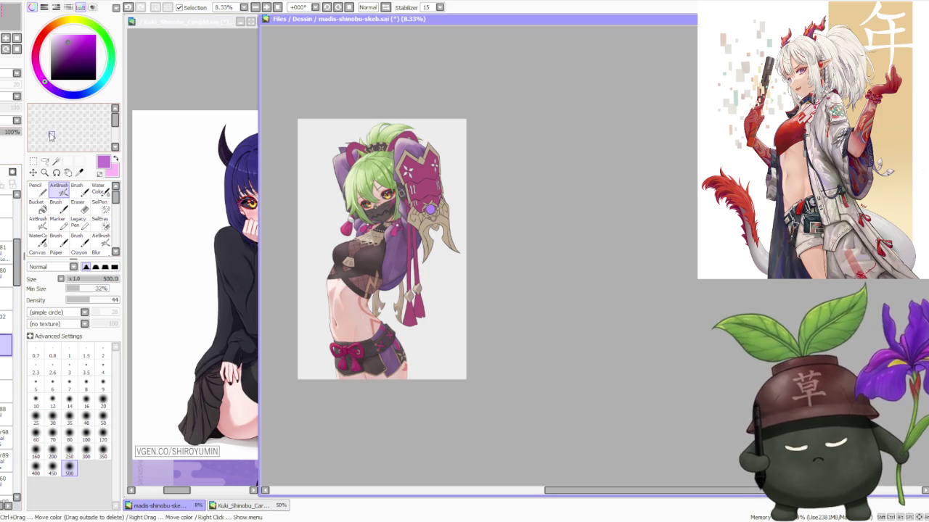
mouse_move(20, 257)
mouse_down()
mouse_move(18, 486)
mouse_move(16, 265)
mouse_up()
scroll(404, 138, up, 2)
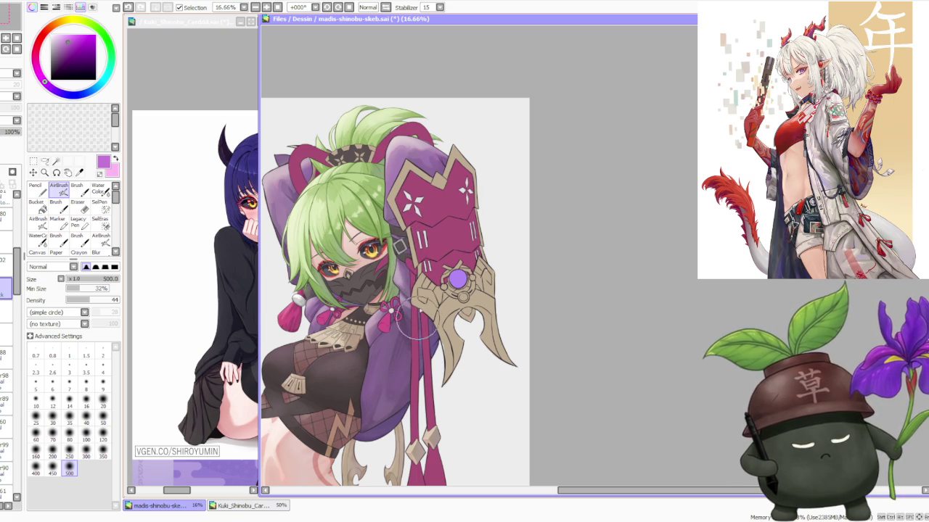
mouse_move(396, 324)
mouse_down()
mouse_move(380, 337)
mouse_move(392, 345)
mouse_up()
mouse_move(376, 403)
mouse_down()
mouse_move(387, 376)
mouse_move(377, 427)
mouse_move(388, 352)
mouse_move(390, 410)
mouse_up()
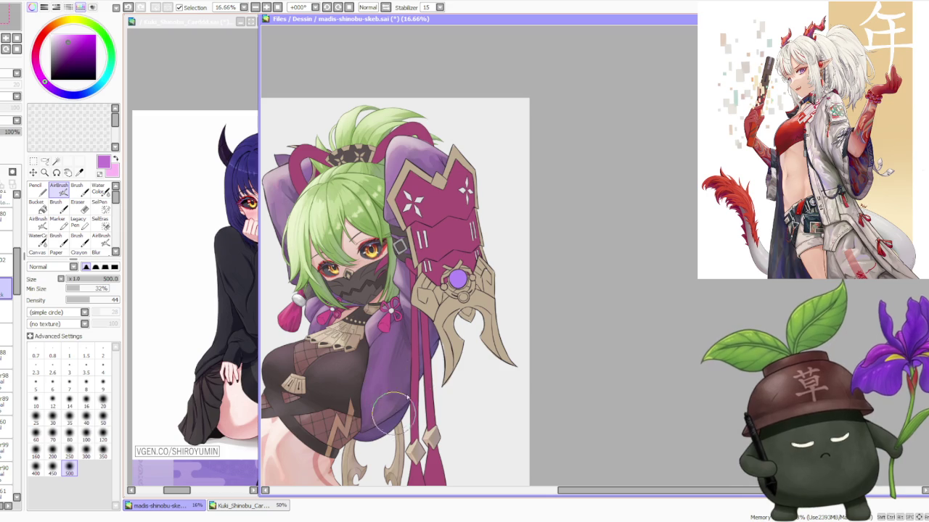
Zoom out to check the sleeve, then bring the Kuki_Shinobu_Carddd.sai reference window forward.
scroll(395, 415, down, 2)
scroll(431, 272, up, 1)
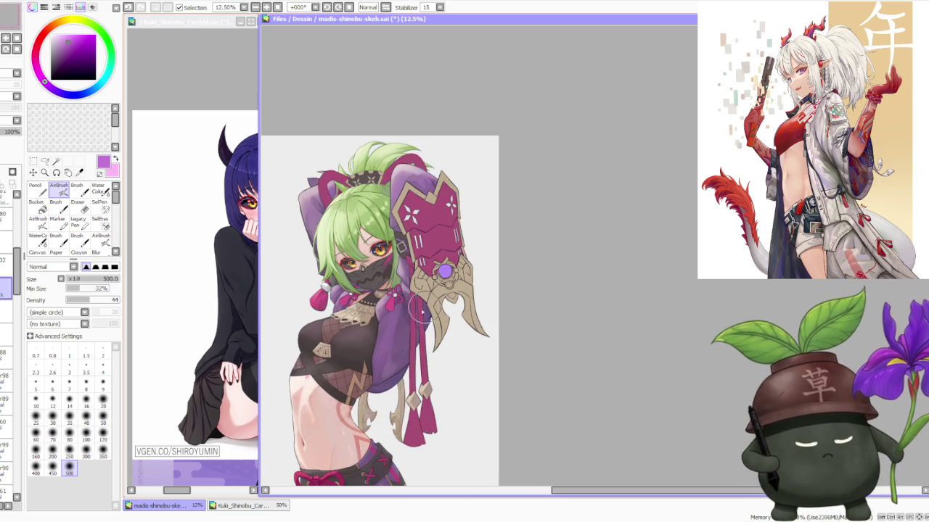
scroll(414, 250, down, 1)
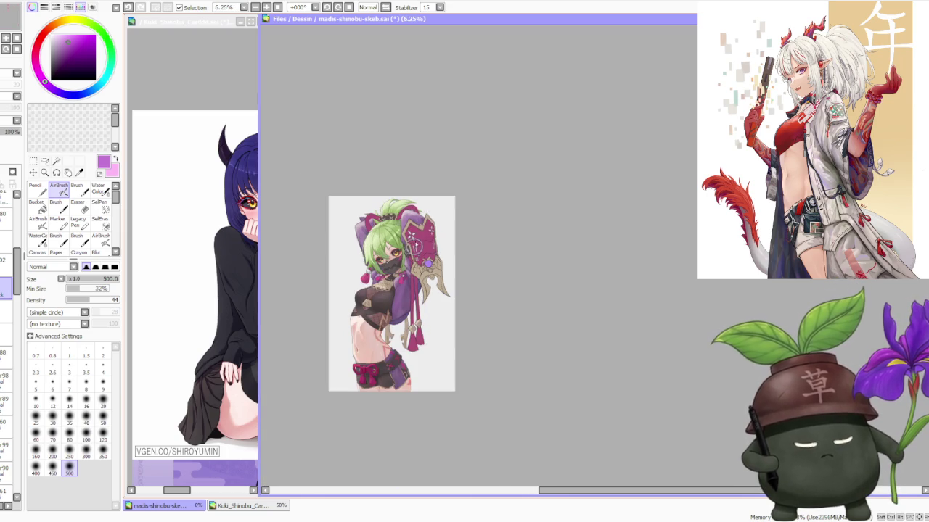
scroll(424, 233, down, 1)
scroll(432, 237, up, 2)
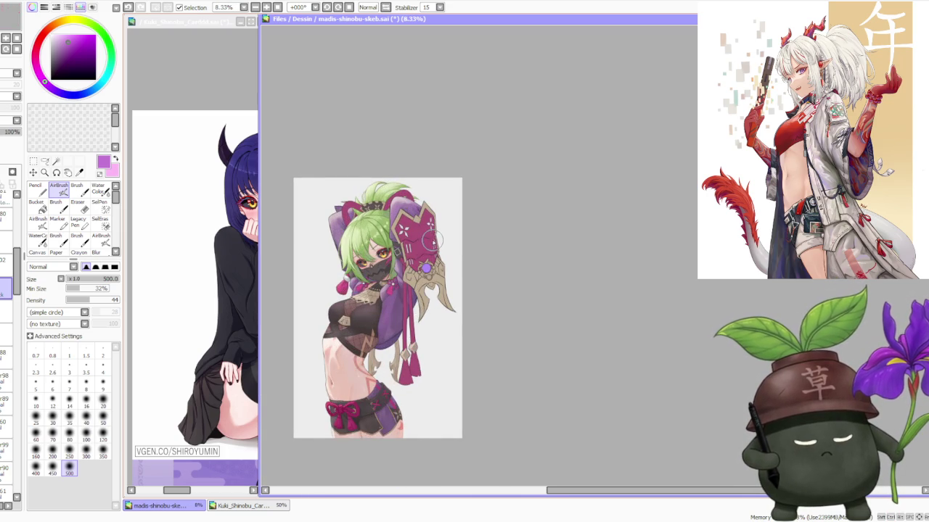
scroll(432, 238, down, 1)
scroll(432, 232, up, 2)
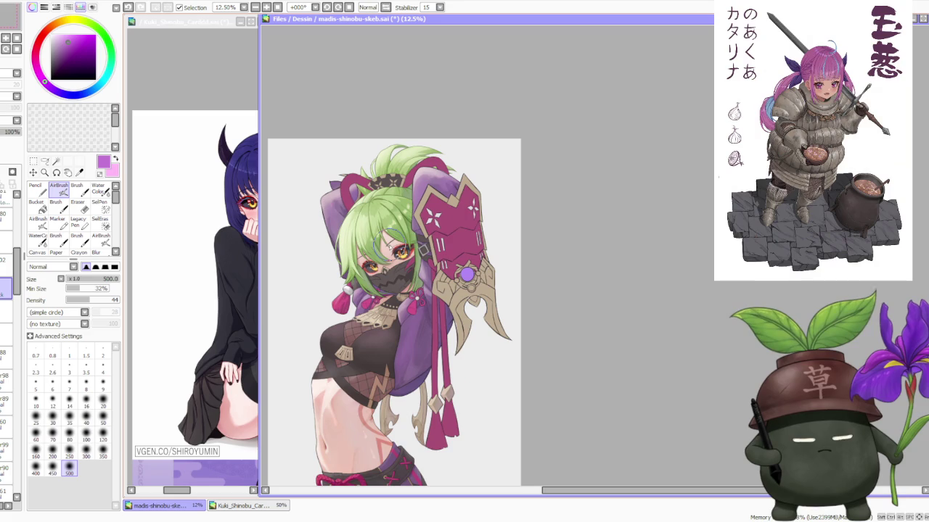
scroll(424, 335, down, 1)
scroll(425, 335, up, 1)
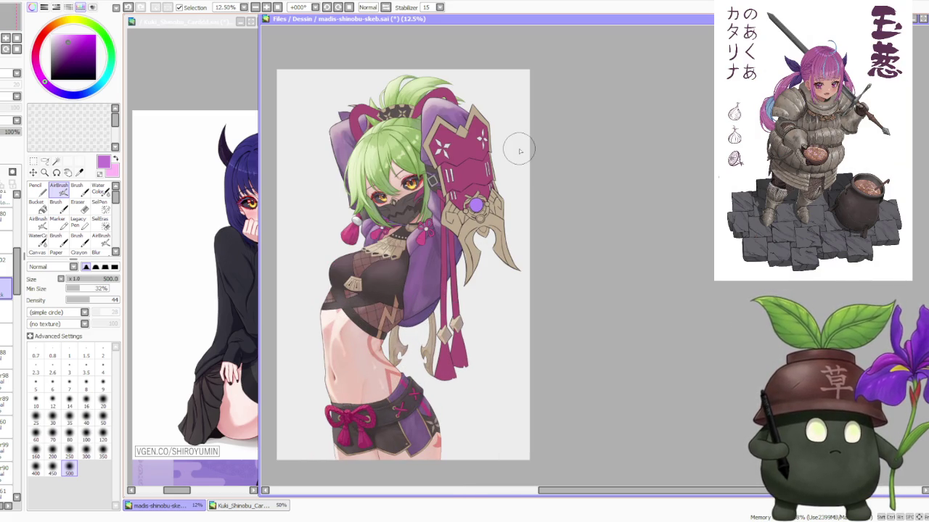
scroll(407, 143, down, 1)
scroll(355, 184, up, 1)
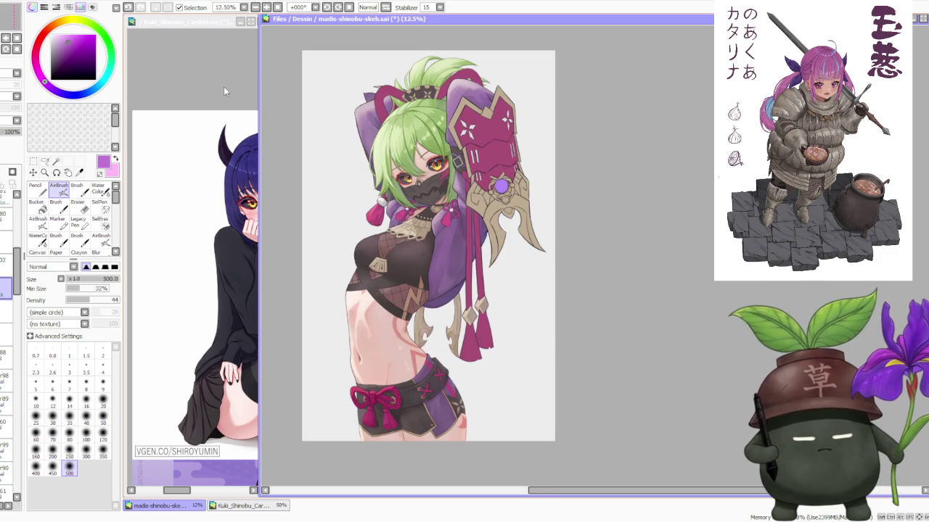
click(218, 73)
drag(189, 492, 205, 494)
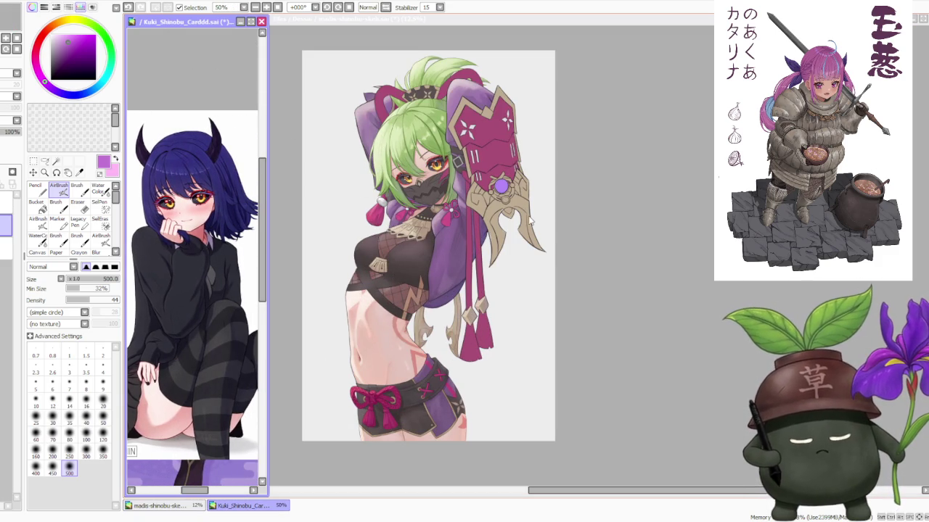
Switch between the two documents and zoom the Kuki_Shinobu reference card in and out.
click(644, 206)
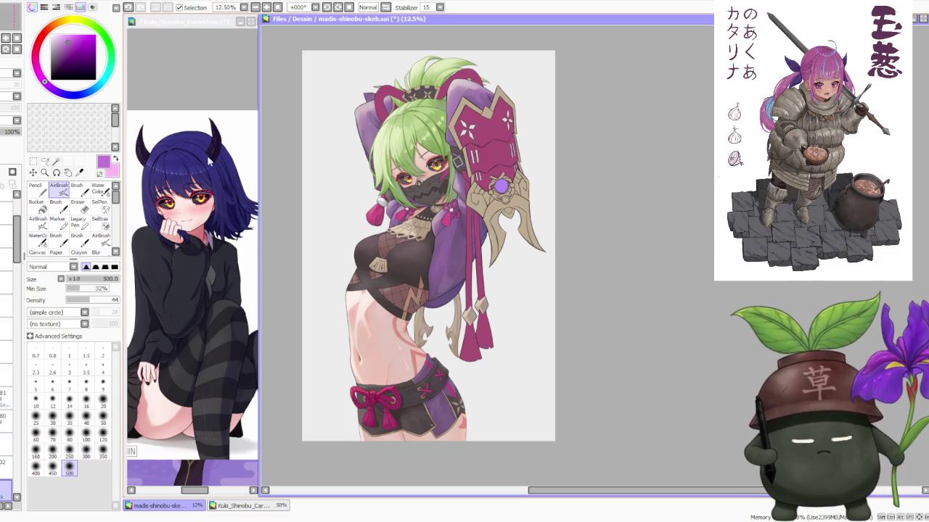
click(212, 91)
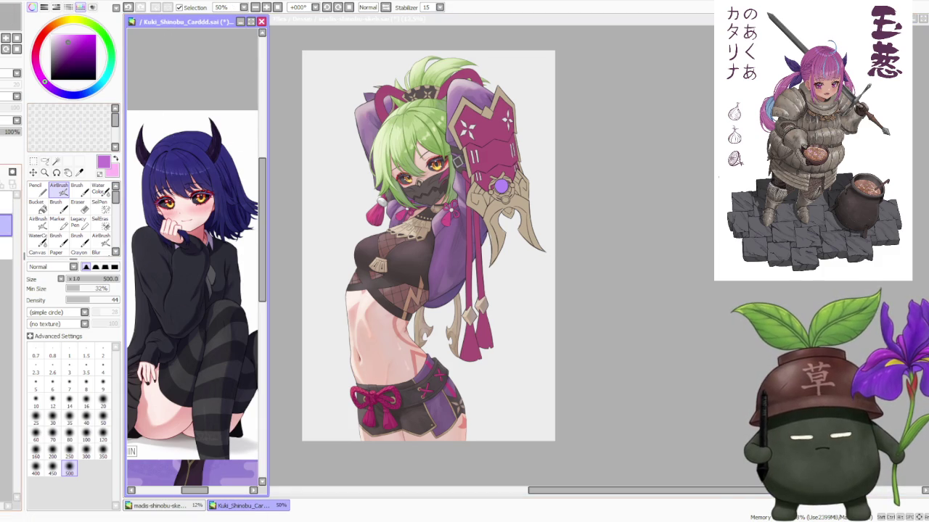
scroll(192, 290, down, 5)
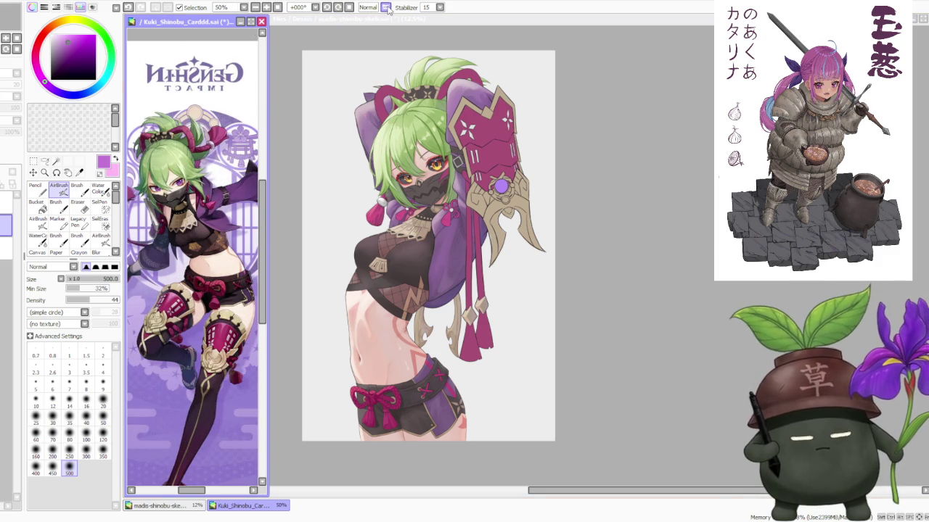
scroll(193, 290, down, 1)
scroll(192, 291, down, 1)
scroll(192, 290, down, 1)
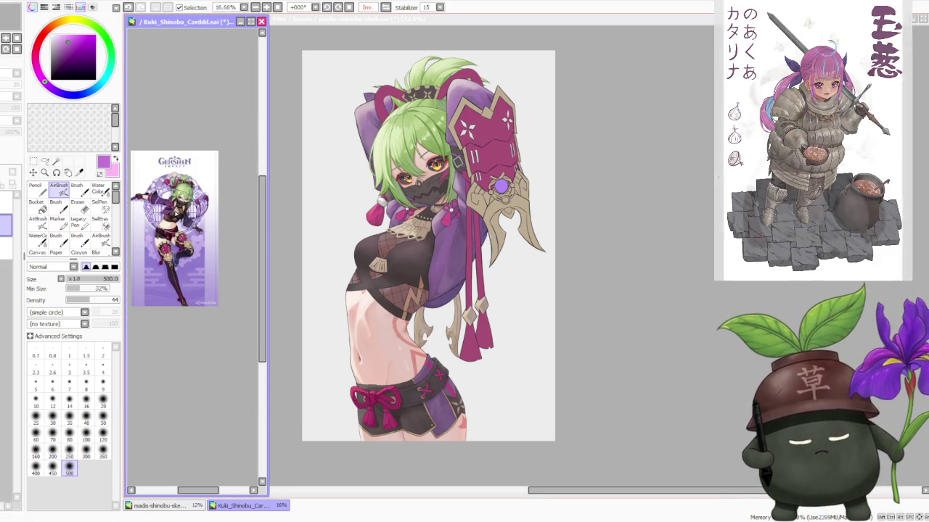
scroll(190, 240, up, 1)
scroll(190, 240, up, 1)
scroll(190, 239, up, 1)
scroll(191, 242, down, 1)
scroll(185, 235, up, 2)
scroll(178, 228, up, 2)
scroll(168, 220, down, 1)
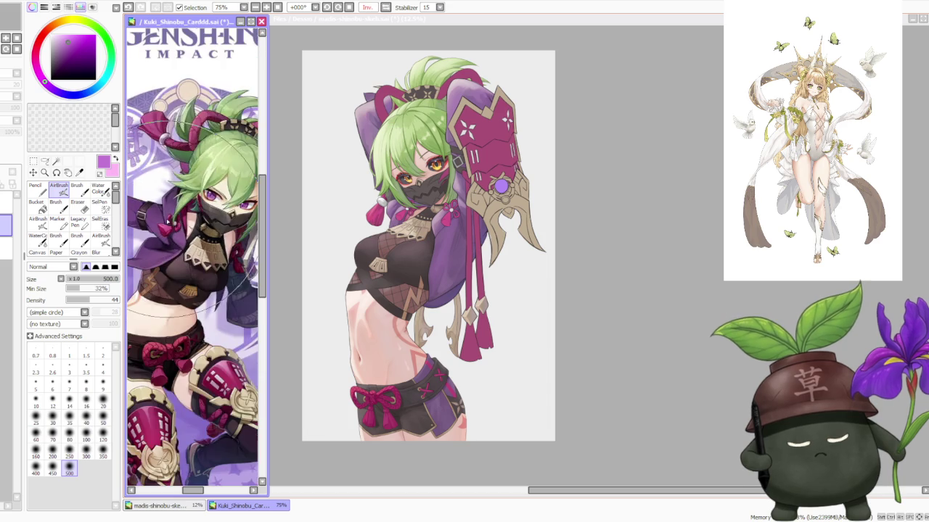
scroll(168, 220, down, 2)
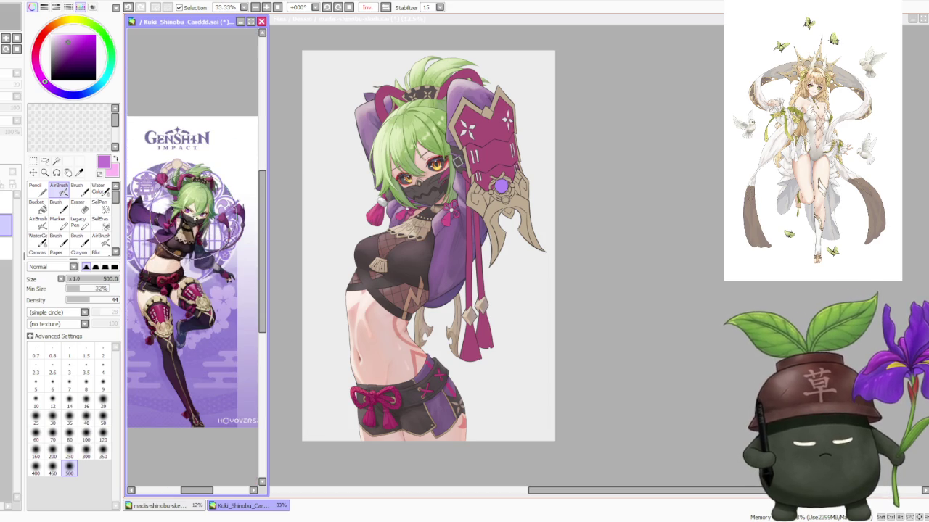
click(652, 189)
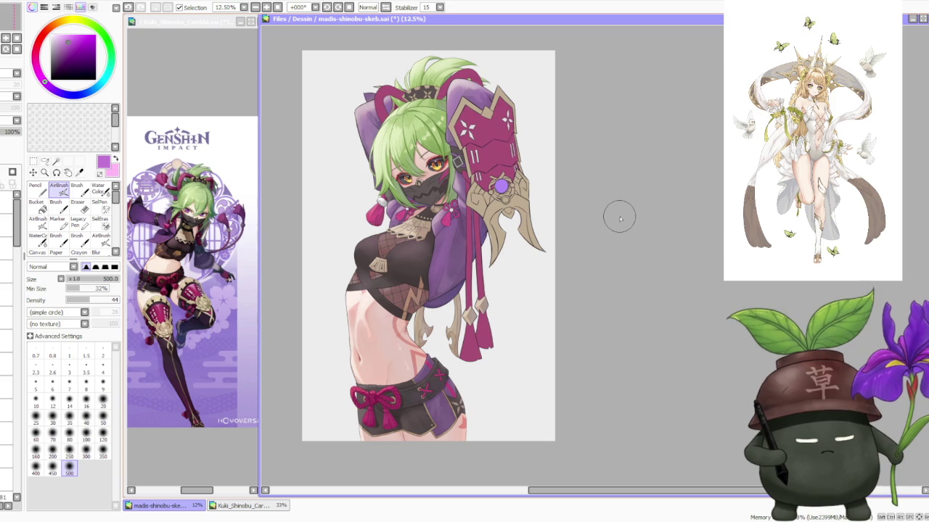
Show the navy-haired girl picture at 33% in the reference view, then reactivate the madis-shinobu canvas.
click(174, 95)
scroll(173, 95, up, 1)
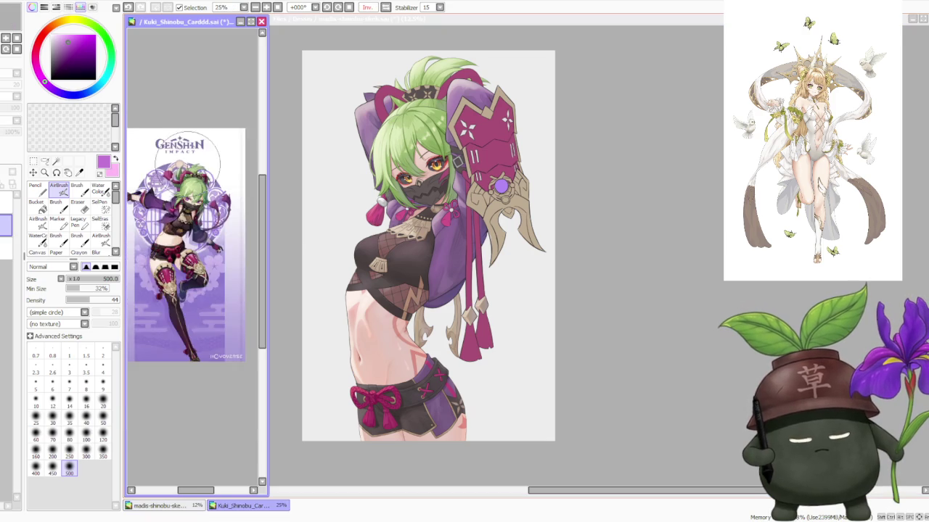
scroll(173, 95, up, 1)
scroll(173, 95, down, 1)
scroll(173, 95, up, 1)
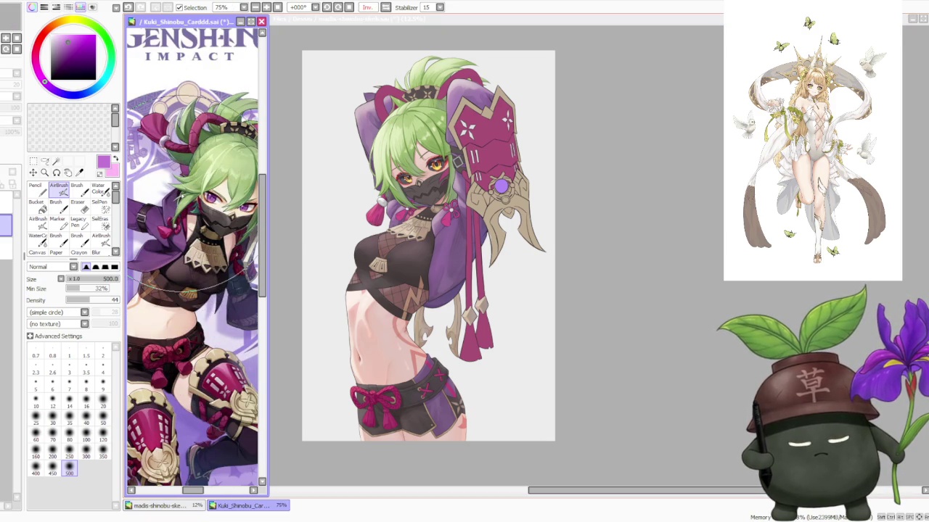
click(6, 203)
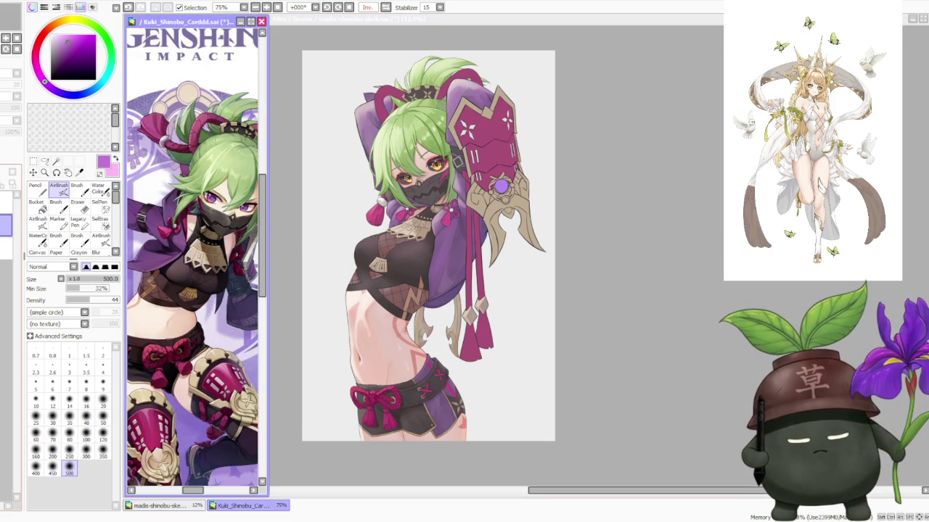
scroll(185, 130, down, 3)
scroll(185, 129, up, 1)
scroll(185, 129, up, 1)
scroll(181, 129, down, 2)
scroll(179, 129, down, 1)
scroll(179, 129, up, 4)
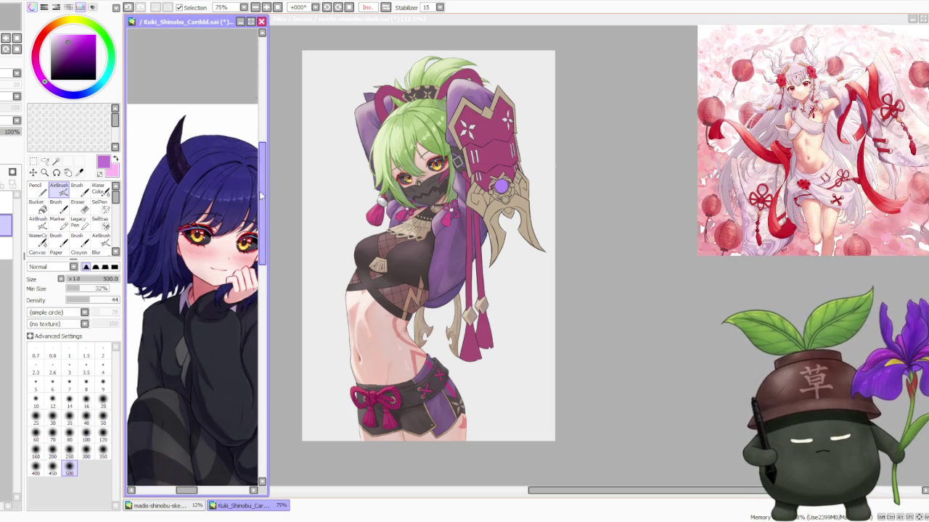
scroll(183, 215, down, 3)
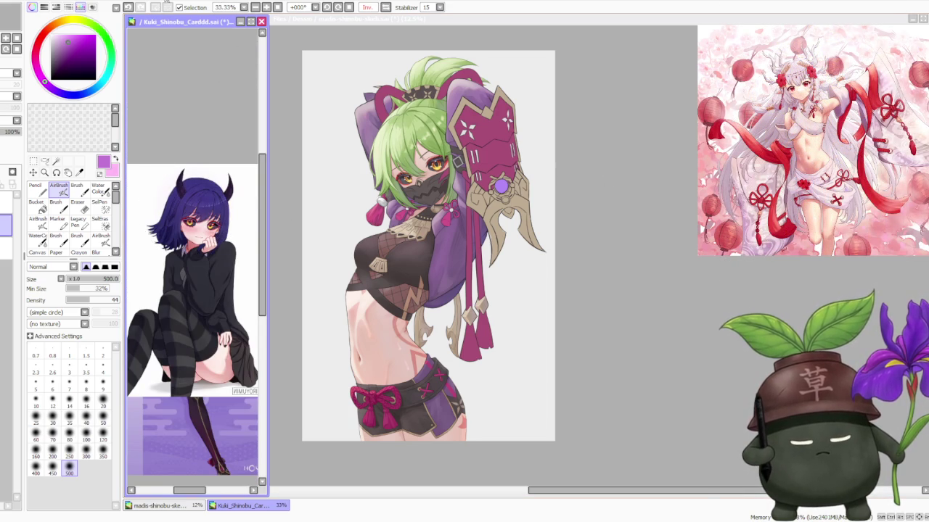
click(587, 185)
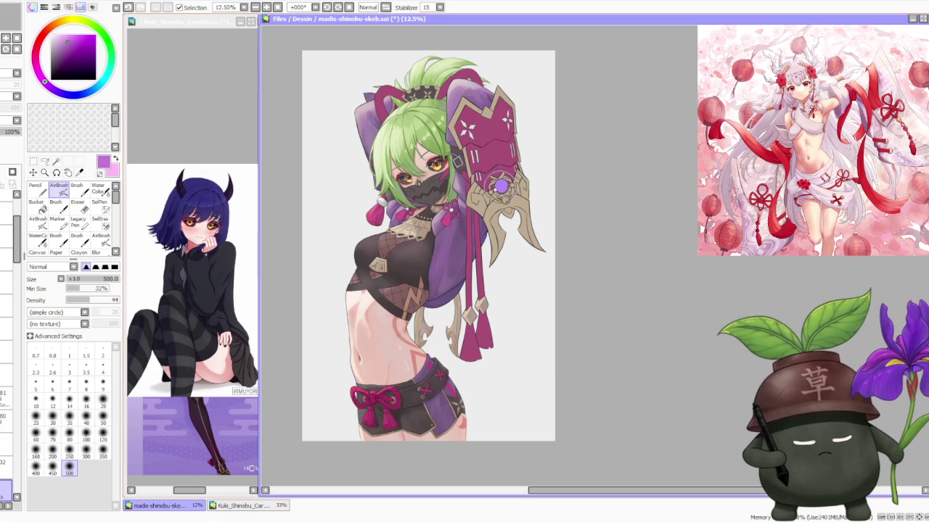
scroll(8, 280, down, 2)
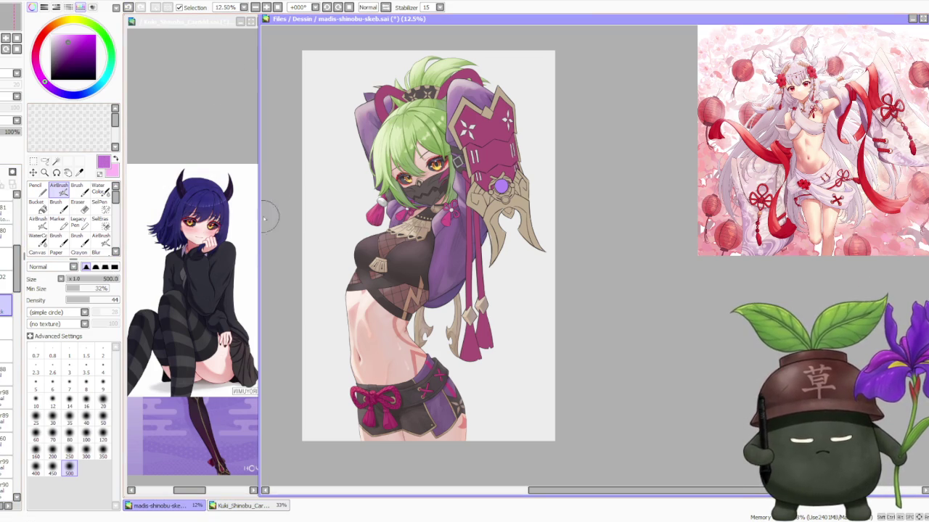
key(ctrl+plus)
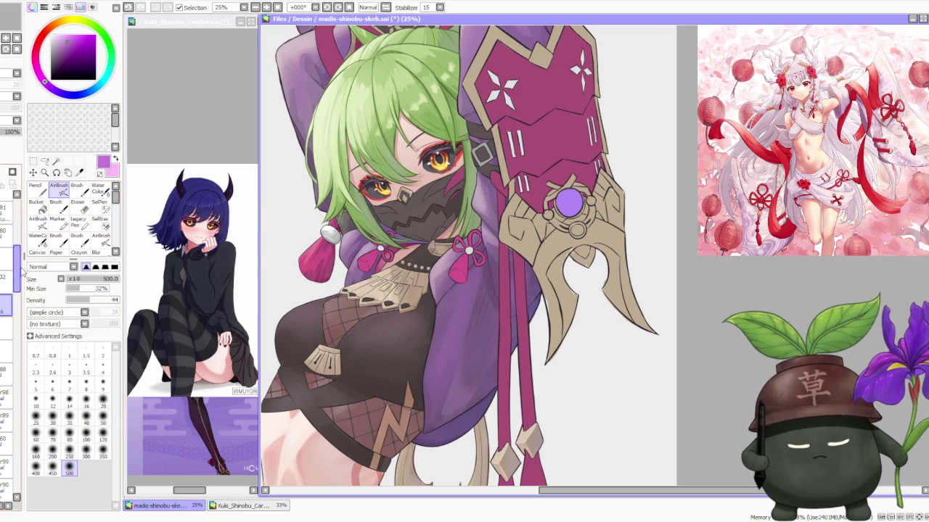
scroll(10, 239, up, 2)
scroll(10, 220, up, 2)
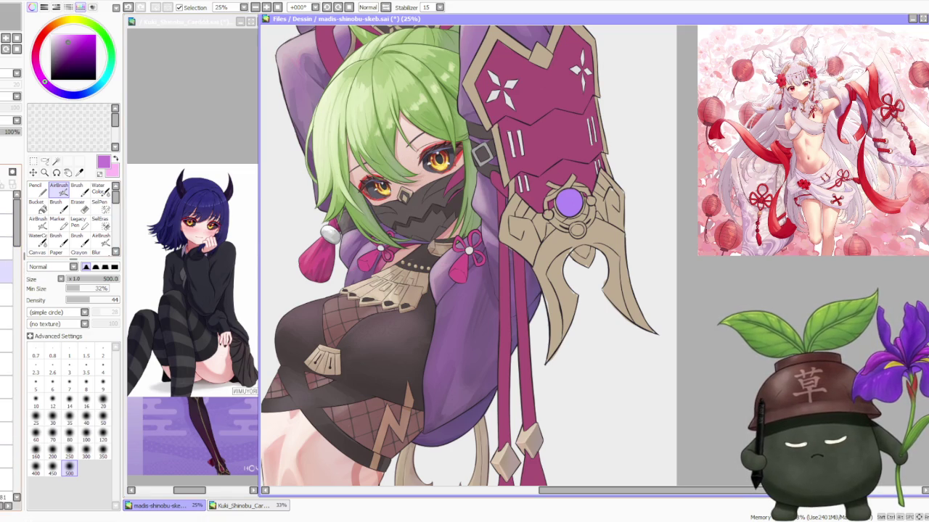
click(10, 125)
click(10, 125)
scroll(7, 304, up, 2)
scroll(6, 348, up, 2)
click(5, 355)
click(6, 355)
scroll(6, 326, up, 1)
scroll(6, 327, up, 1)
scroll(7, 327, up, 1)
scroll(7, 327, up, 1)
click(7, 409)
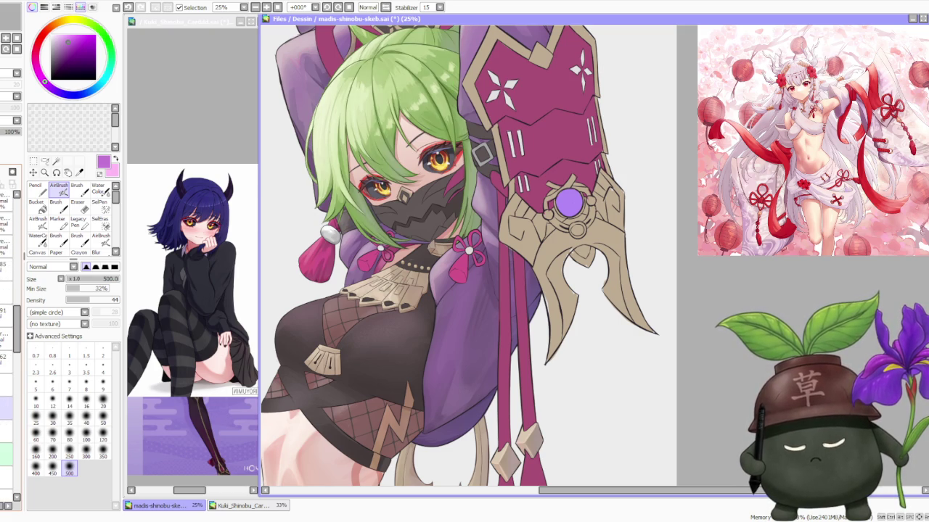
click(4, 408)
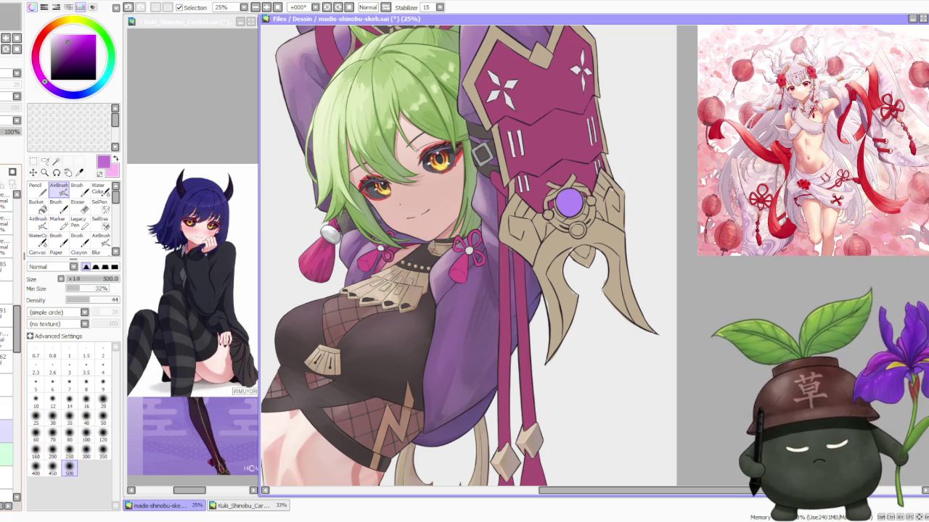
scroll(551, 212, down, 1)
scroll(551, 212, down, 2)
scroll(537, 212, down, 2)
scroll(506, 211, down, 1)
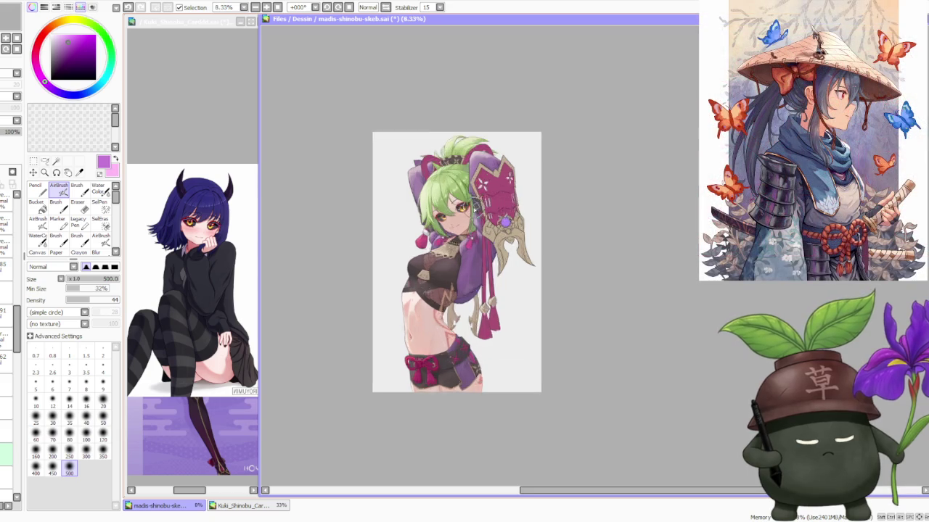
scroll(449, 210, up, 6)
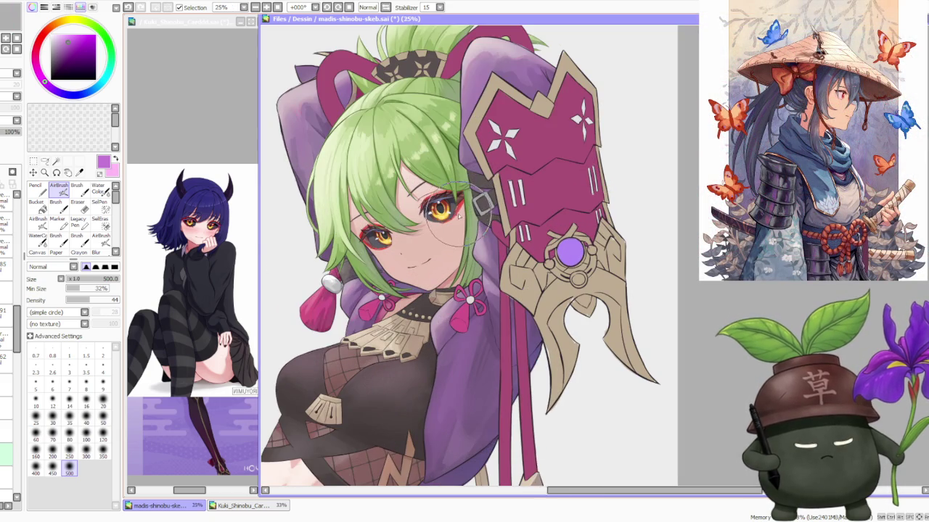
scroll(457, 208, down, 2)
scroll(457, 209, down, 1)
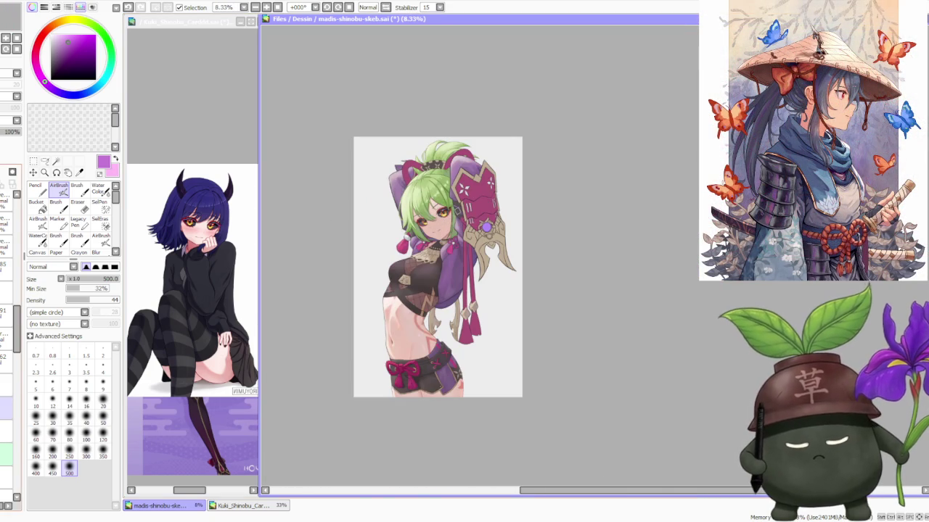
click(6, 386)
click(6, 385)
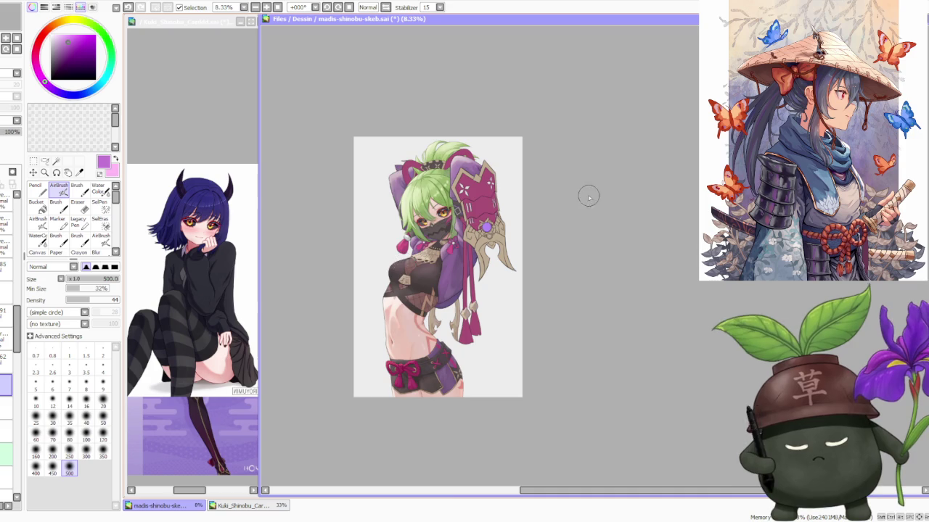
scroll(513, 197, up, 1)
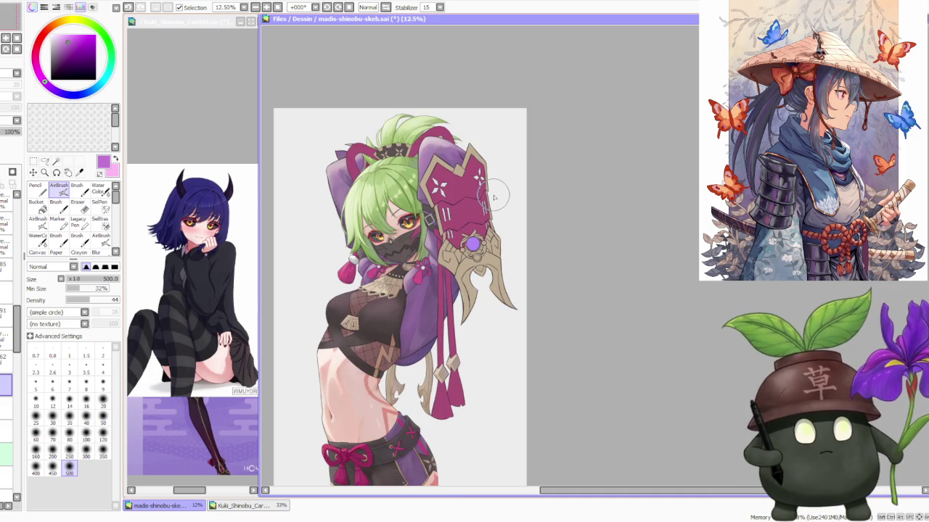
scroll(608, 145, down, 1)
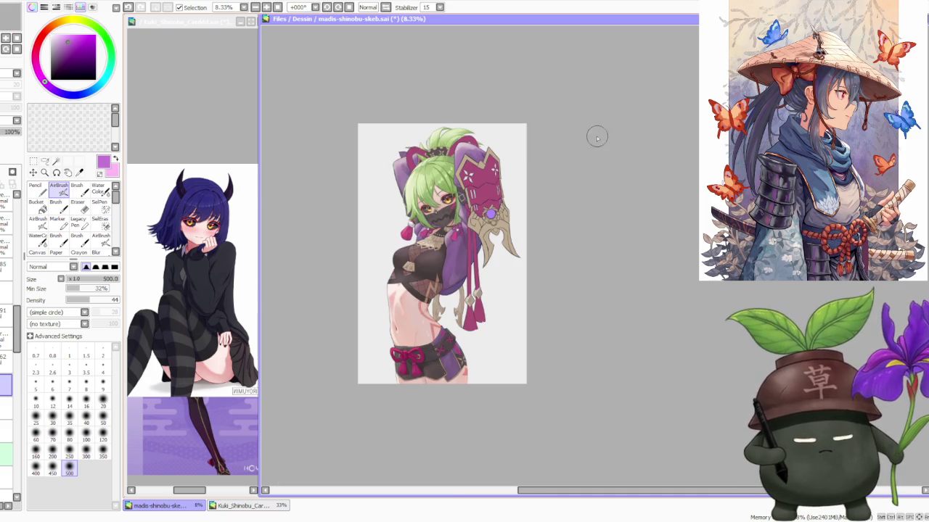
scroll(489, 132, up, 1)
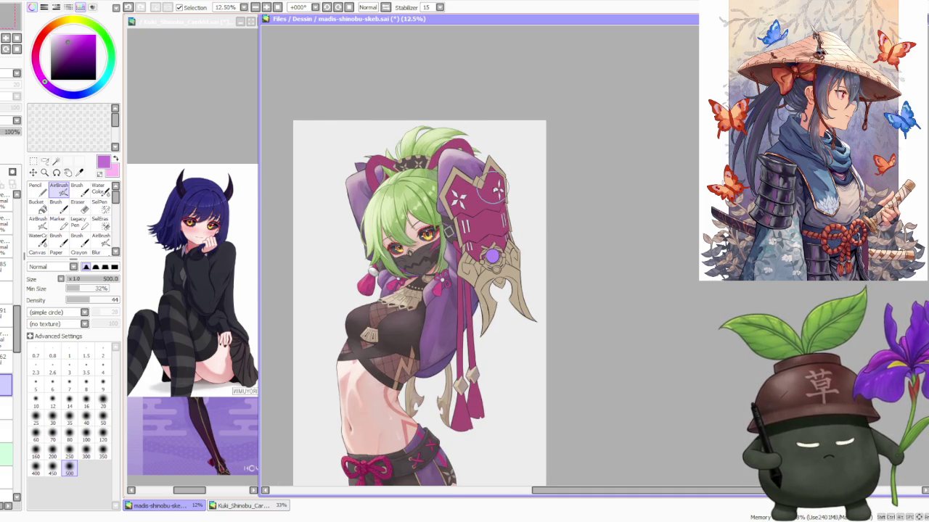
scroll(495, 190, down, 1)
scroll(496, 191, up, 1)
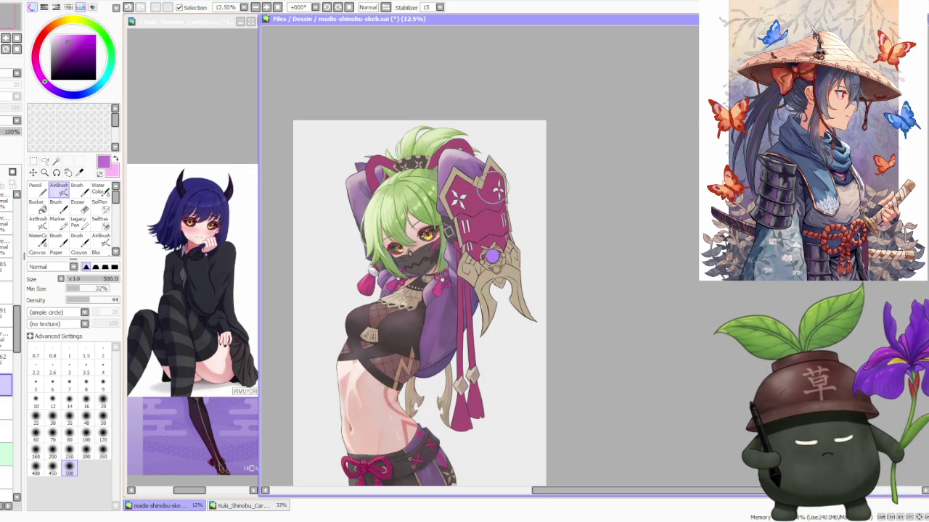
scroll(496, 190, up, 1)
scroll(496, 190, down, 2)
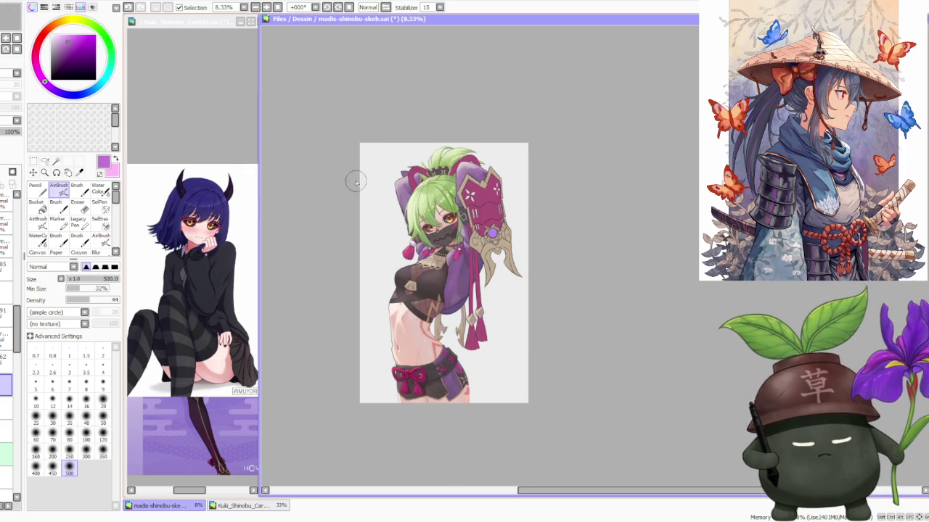
click(170, 453)
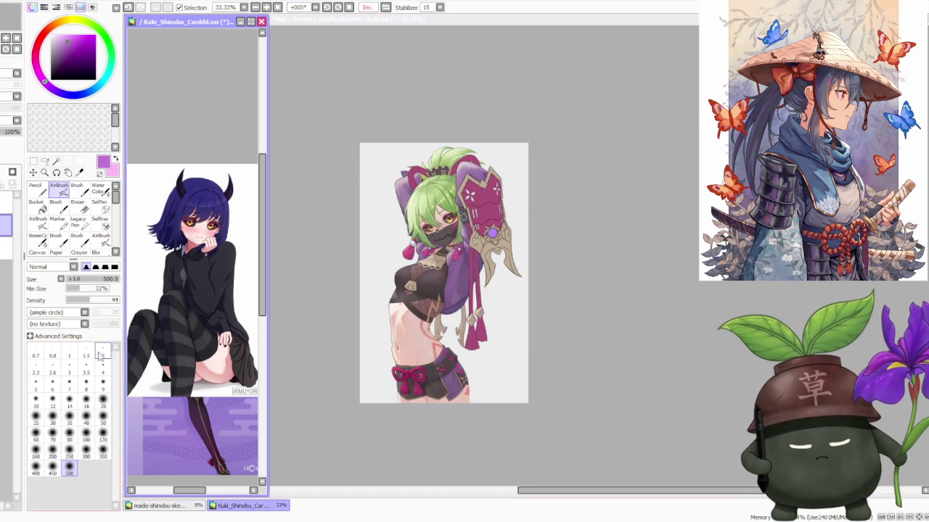
Undo the stray reference mark, frame the Genshin Kuki Shinobu card at 25%, and reactivate madis-shinobu-skeb.sai.
click(127, 7)
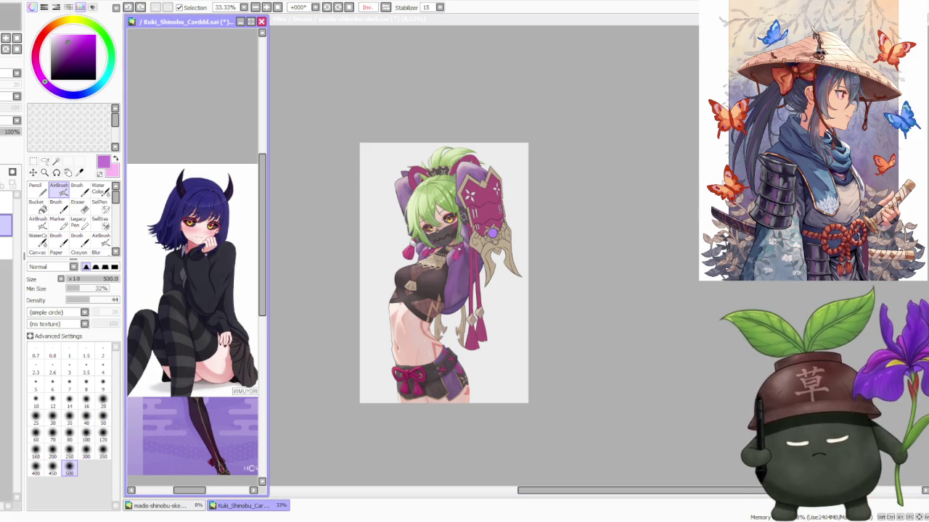
scroll(218, 326, down, 5)
scroll(232, 349, down, 1)
scroll(244, 360, up, 1)
scroll(244, 359, up, 1)
scroll(179, 359, up, 1)
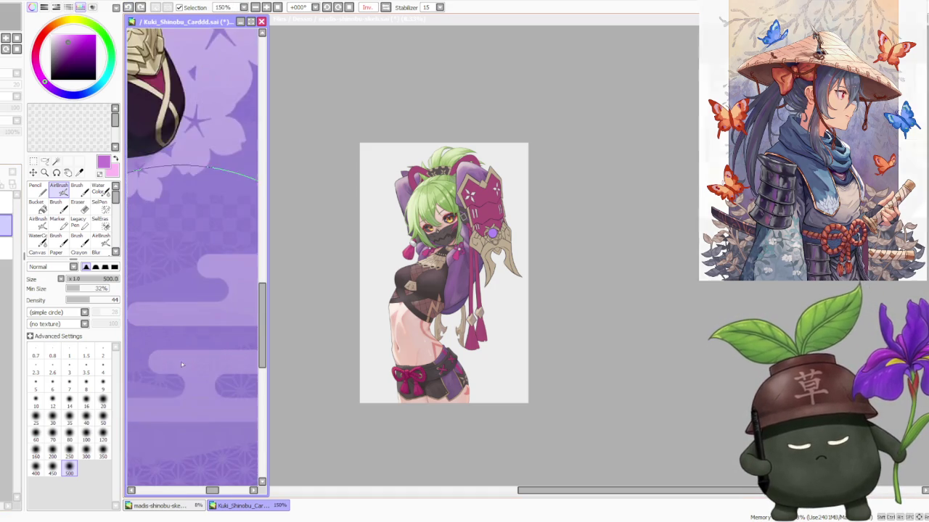
scroll(199, 364, up, 1)
scroll(199, 364, down, 3)
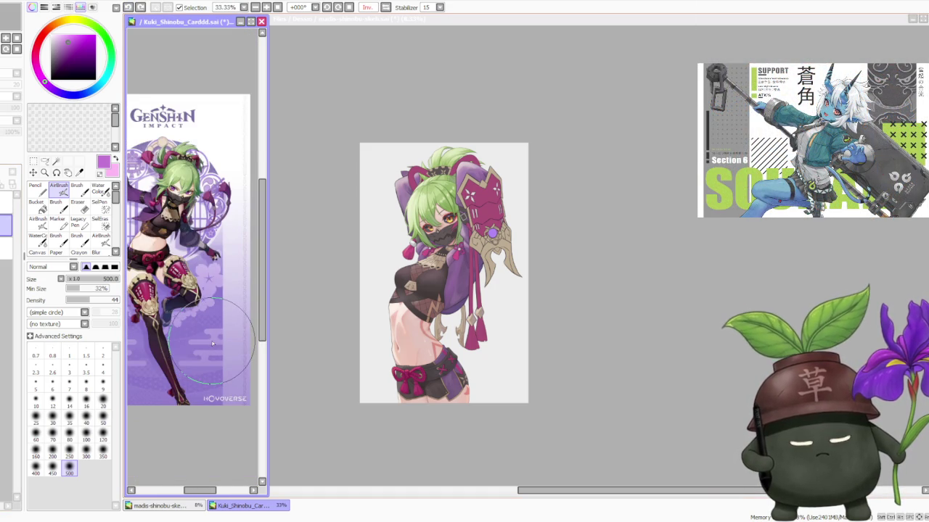
scroll(210, 343, down, 2)
scroll(203, 275, up, 1)
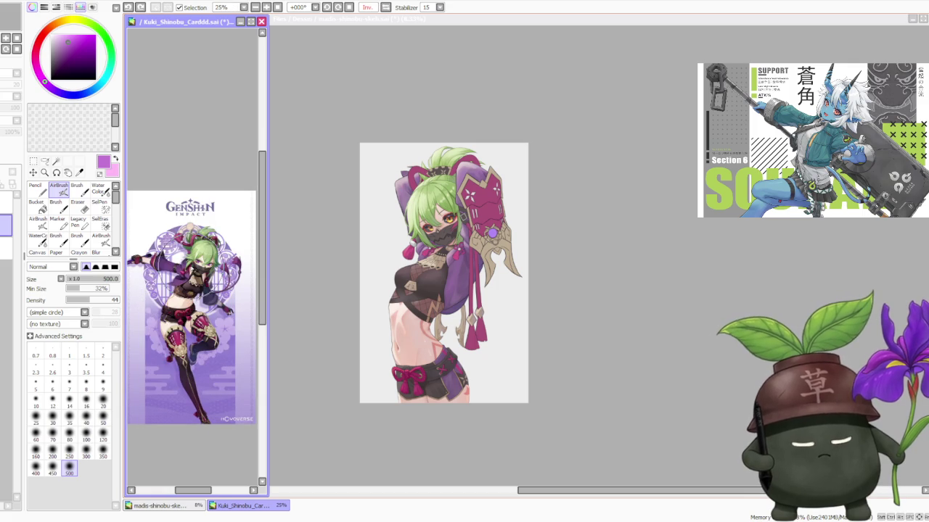
click(608, 201)
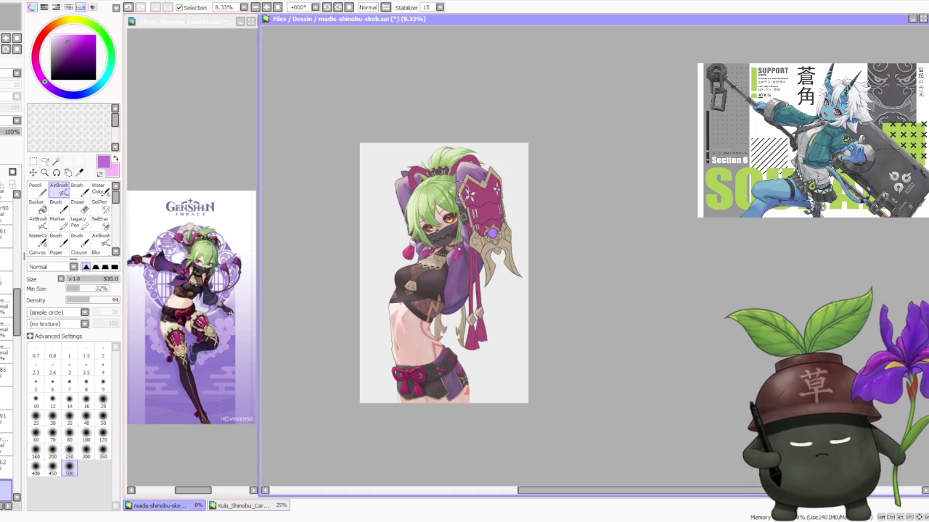
Scroll through the layer panel to locate the layer to paint on.
scroll(389, 188, up, 2)
scroll(384, 162, up, 2)
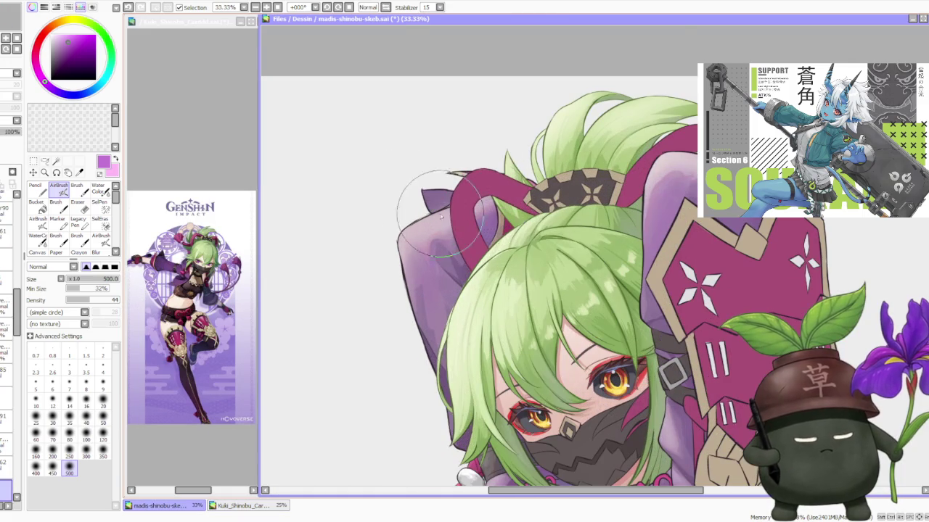
scroll(348, 219, down, 2)
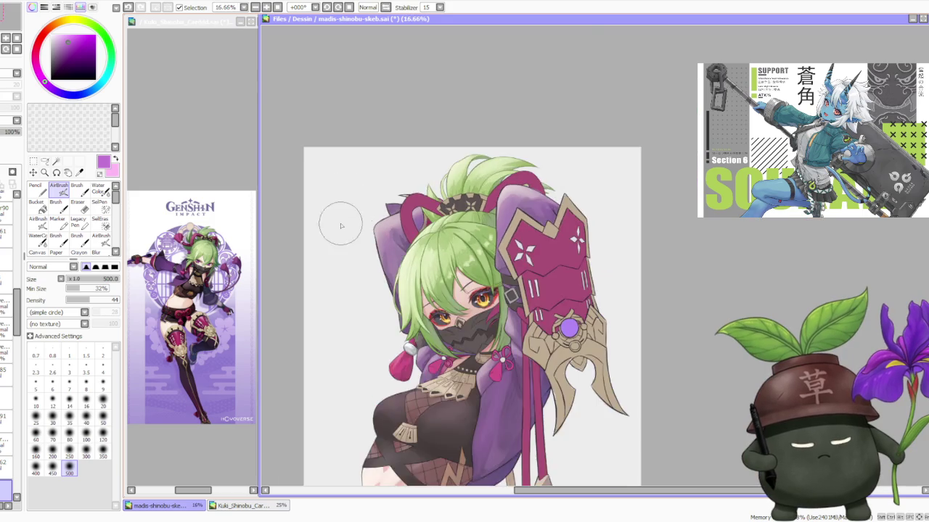
scroll(341, 225, down, 2)
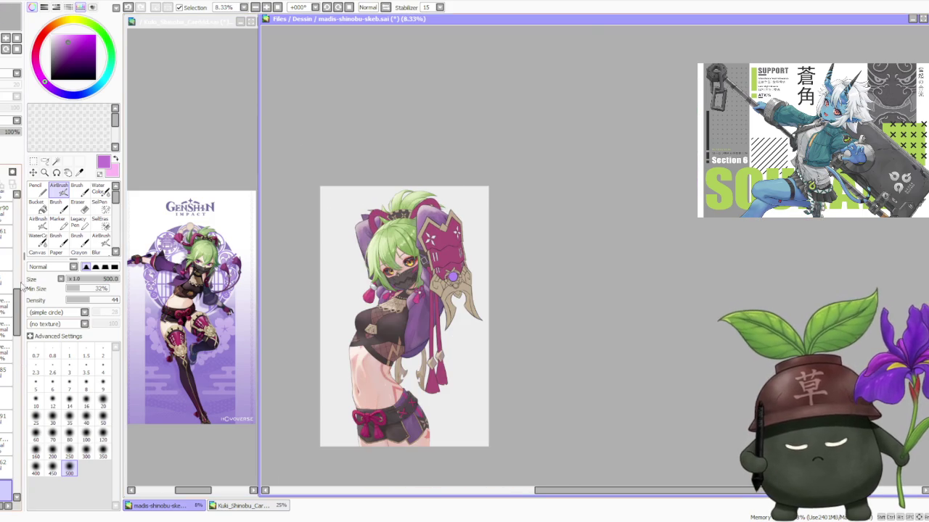
drag(16, 293, 17, 464)
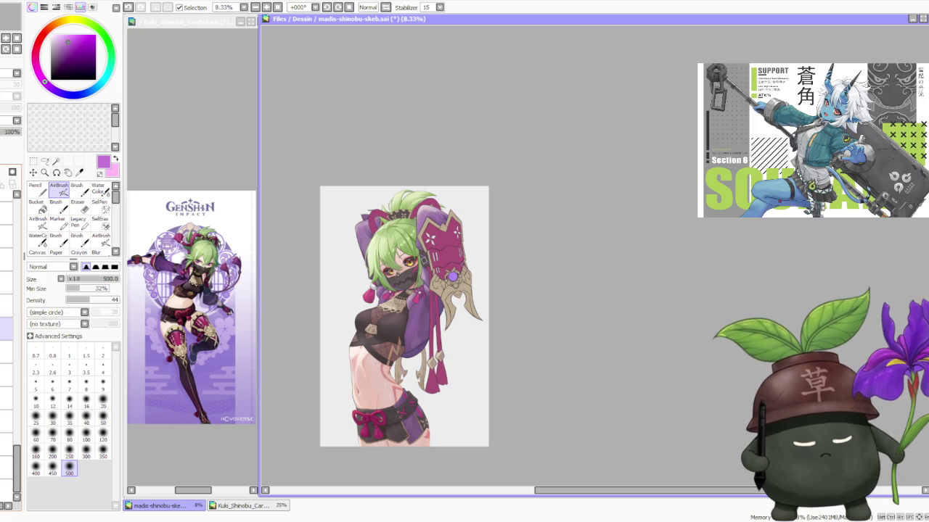
drag(16, 468, 16, 239)
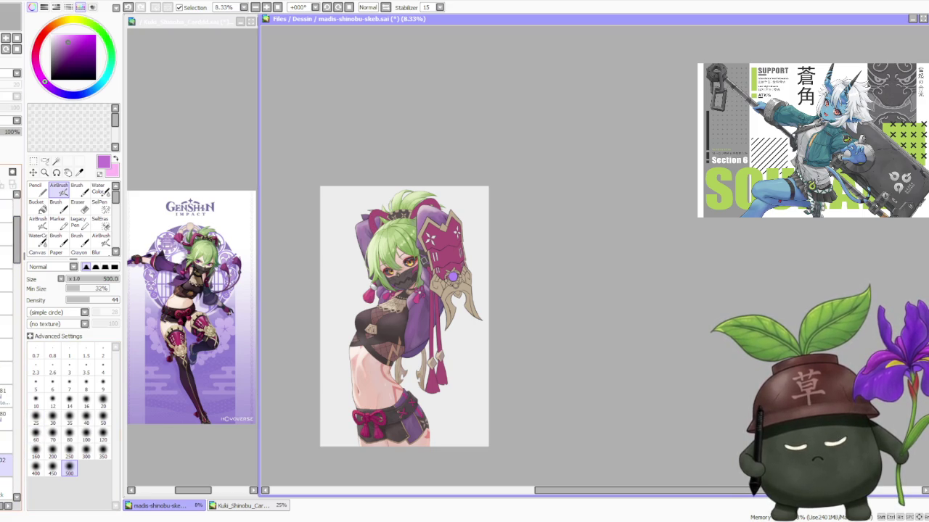
scroll(447, 207, up, 1)
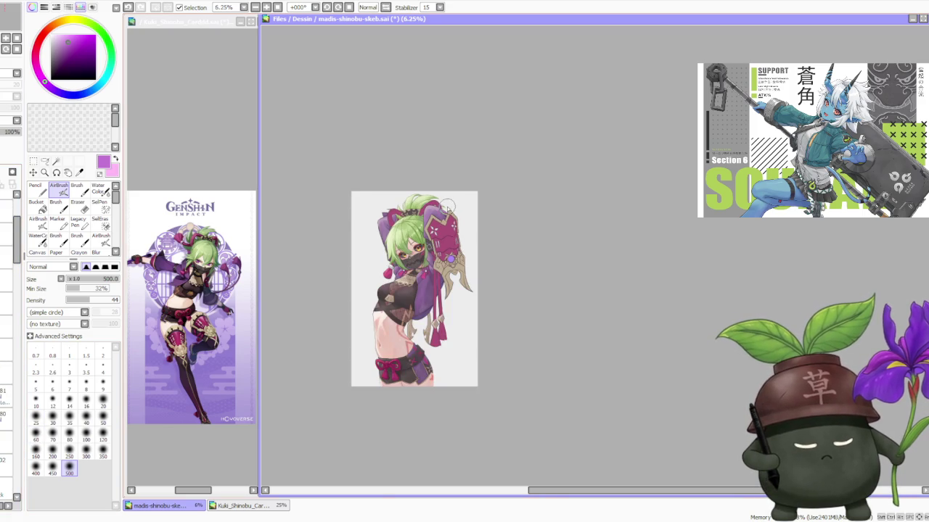
scroll(447, 207, up, 1)
scroll(448, 207, up, 1)
scroll(447, 208, down, 2)
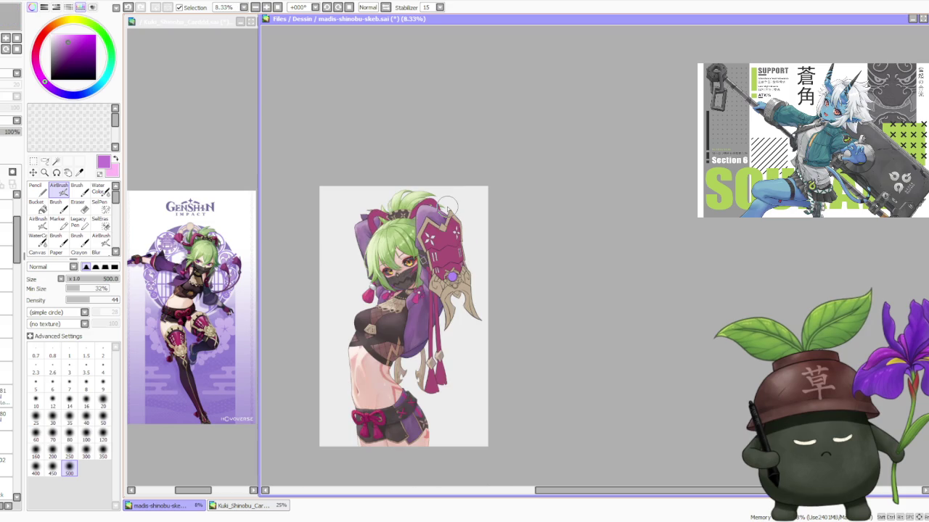
drag(16, 241, 2, 485)
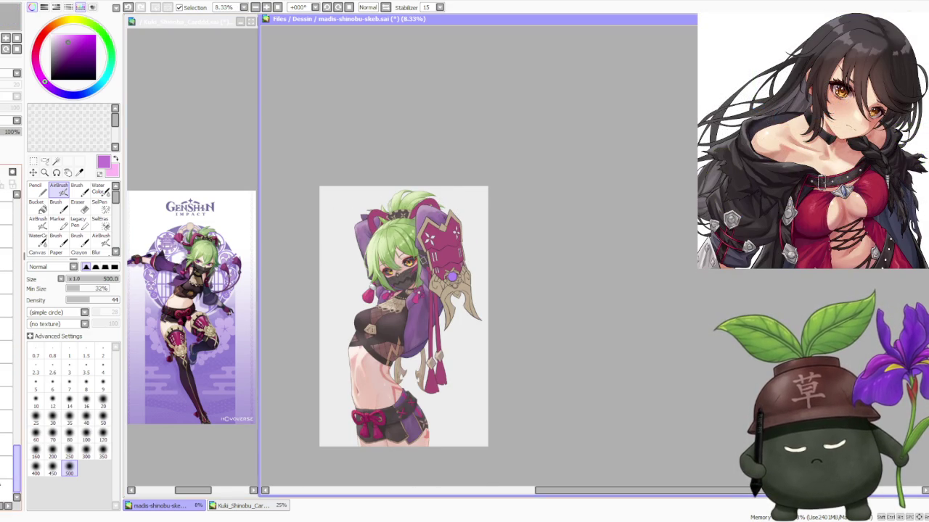
Select the target layer and switch from the size-500 AirBrush to the Brush at size 250.
click(6, 352)
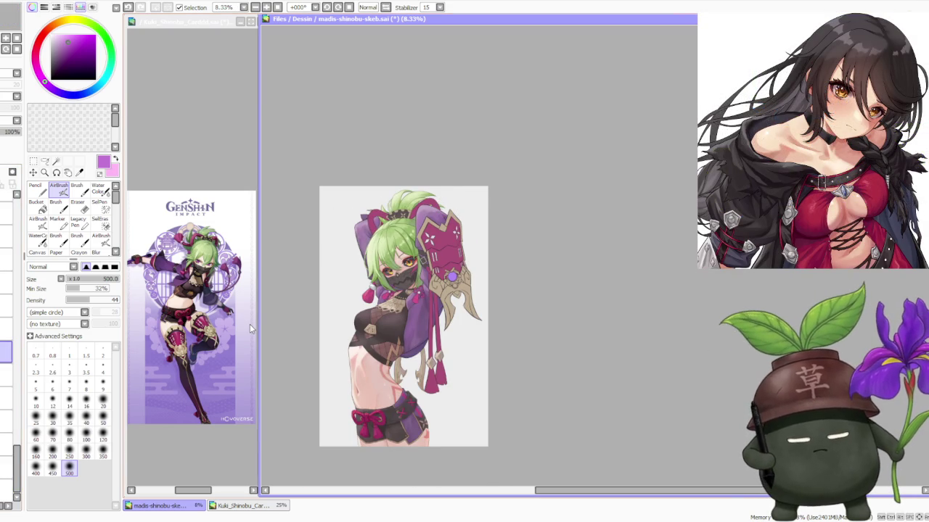
key(b)
click(69, 479)
scroll(402, 213, up, 5)
Brush greyish lavender and sampled pink-purple tones over the purple headpiece to blend its shading.
alt+click(324, 274)
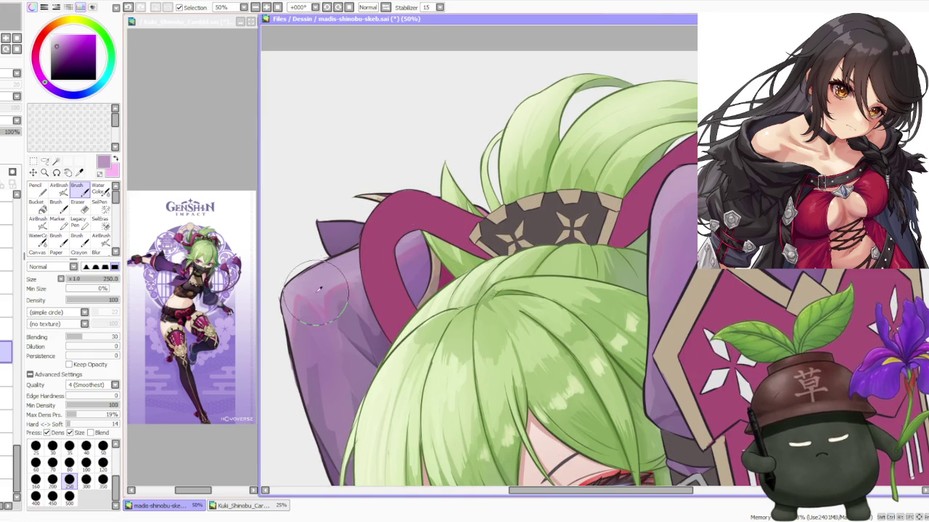
drag(327, 295, 324, 299)
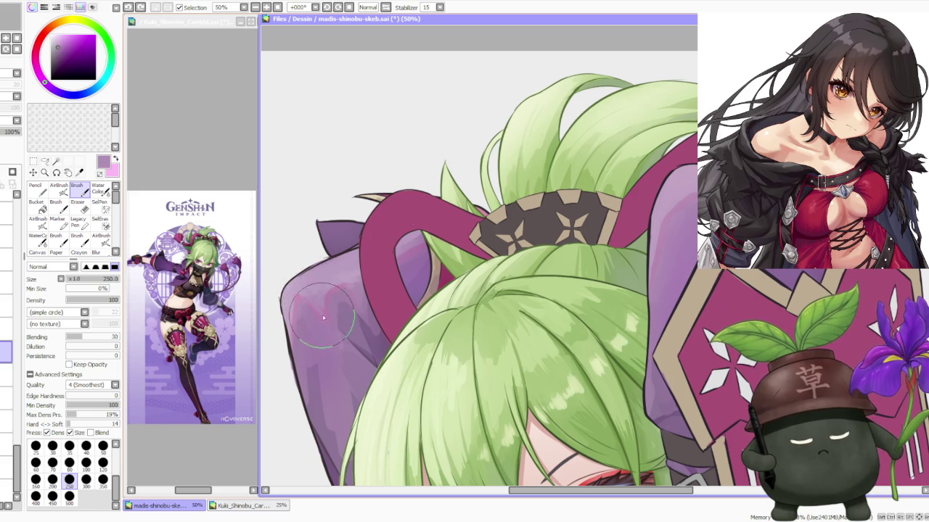
alt+click(312, 293)
mouse_move(312, 293)
mouse_down()
mouse_move(330, 304)
mouse_move(320, 326)
mouse_up()
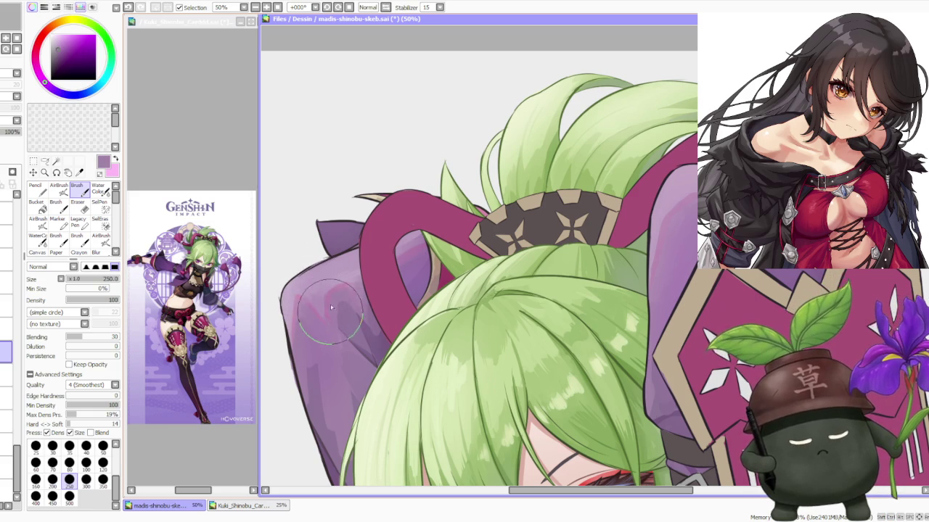
drag(341, 290, 312, 334)
Switch to Water Color and zoom to 50% on the headpiece for blending.
click(96, 191)
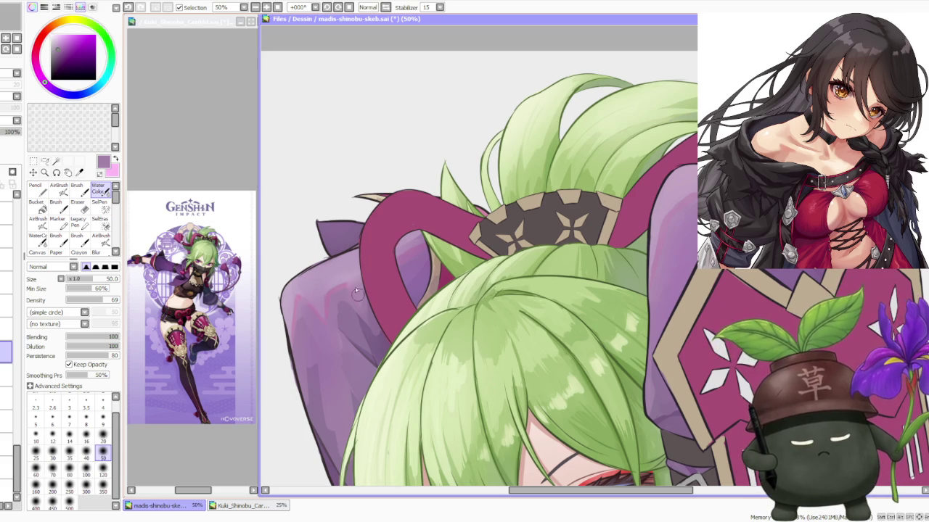
scroll(432, 204, down, 1)
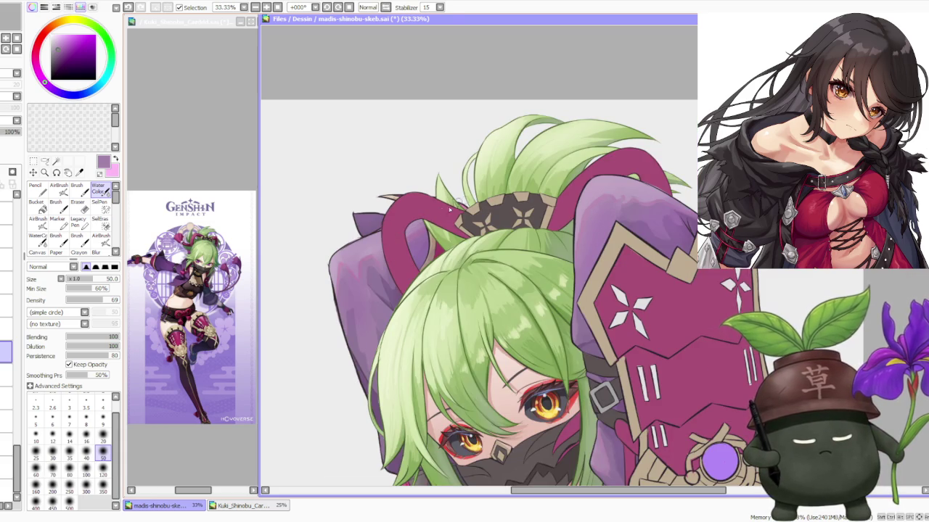
scroll(439, 211, down, 1)
scroll(450, 203, down, 1)
scroll(518, 174, up, 1)
scroll(510, 182, up, 1)
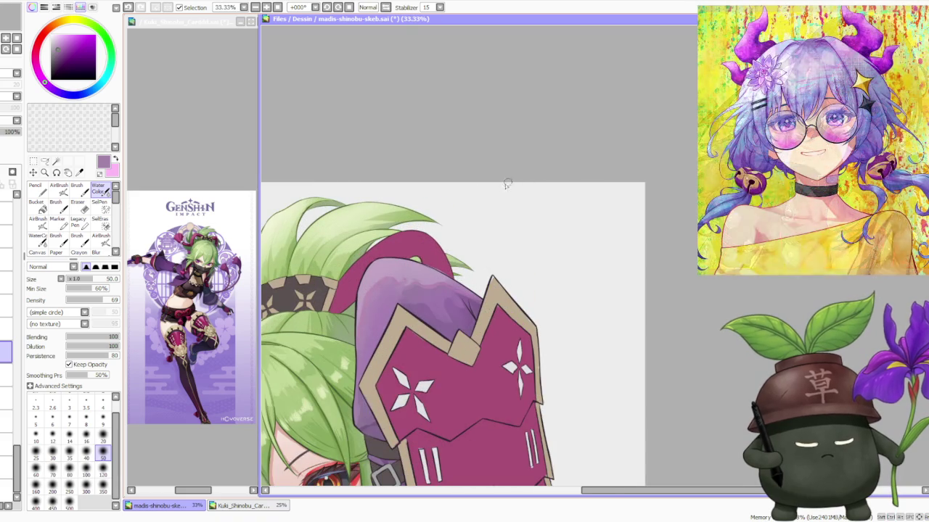
scroll(410, 250, down, 3)
scroll(413, 274, down, 2)
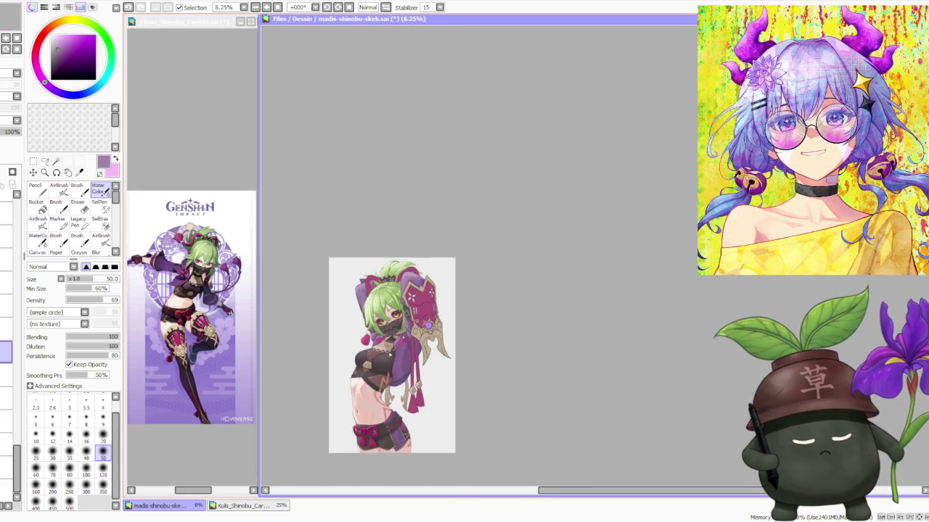
scroll(391, 353, up, 7)
scroll(388, 338, up, 1)
scroll(380, 323, down, 4)
scroll(394, 320, down, 3)
scroll(394, 320, down, 1)
scroll(394, 320, up, 2)
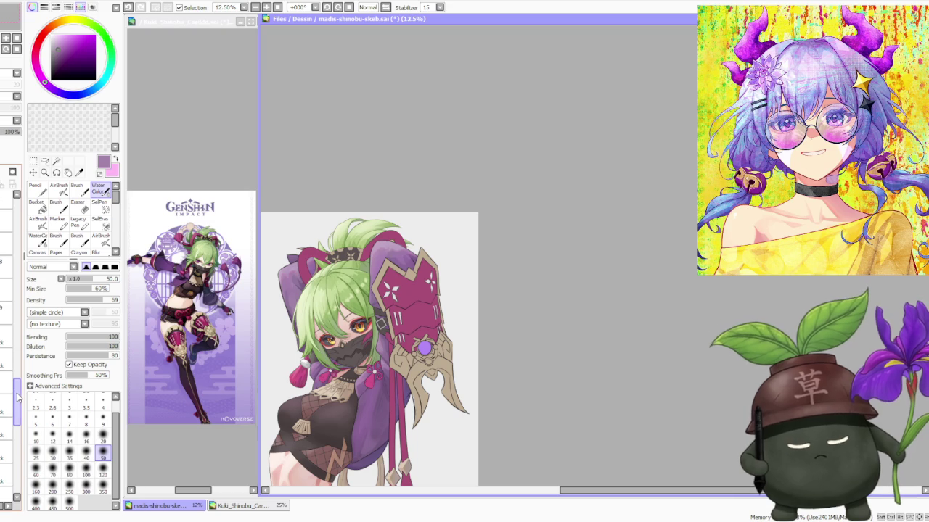
drag(12, 353, 11, 265)
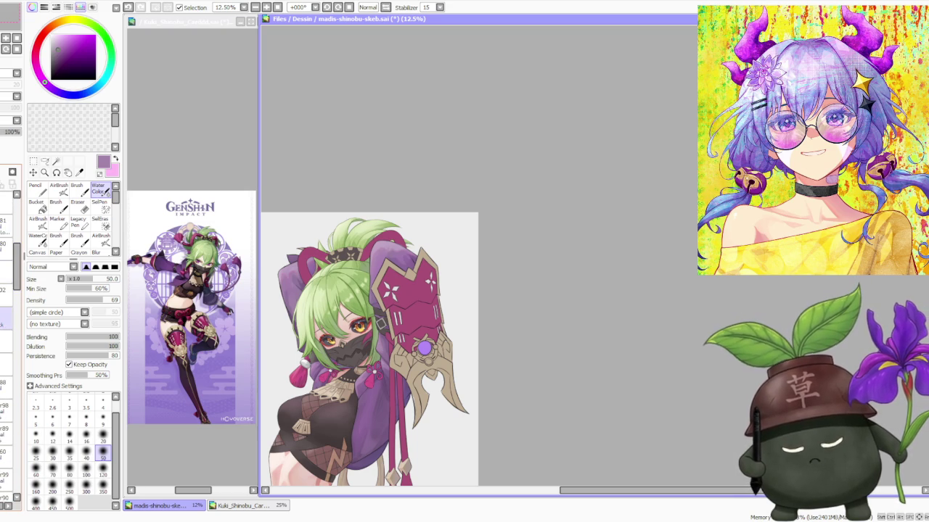
scroll(409, 222, up, 2)
scroll(369, 282, up, 2)
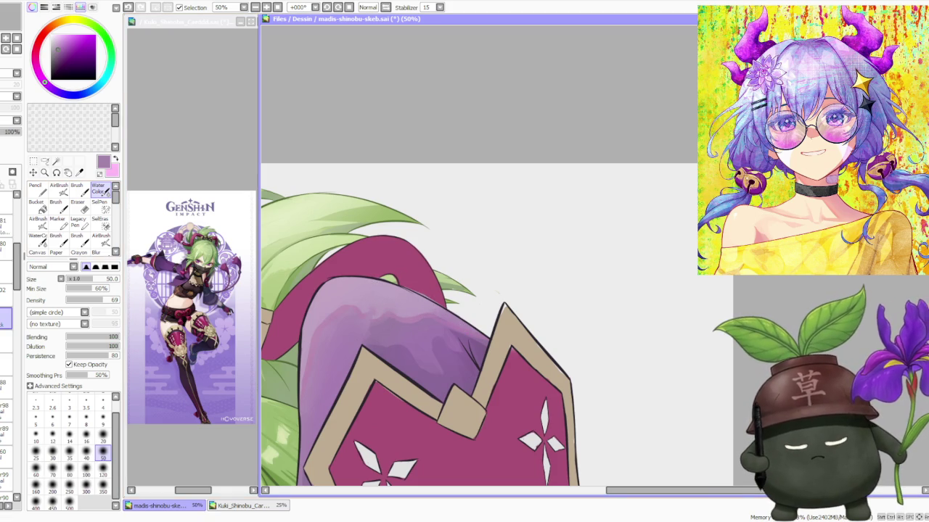
Return to the Brush at size 100 and paint purple strokes on top of the headpiece.
click(76, 188)
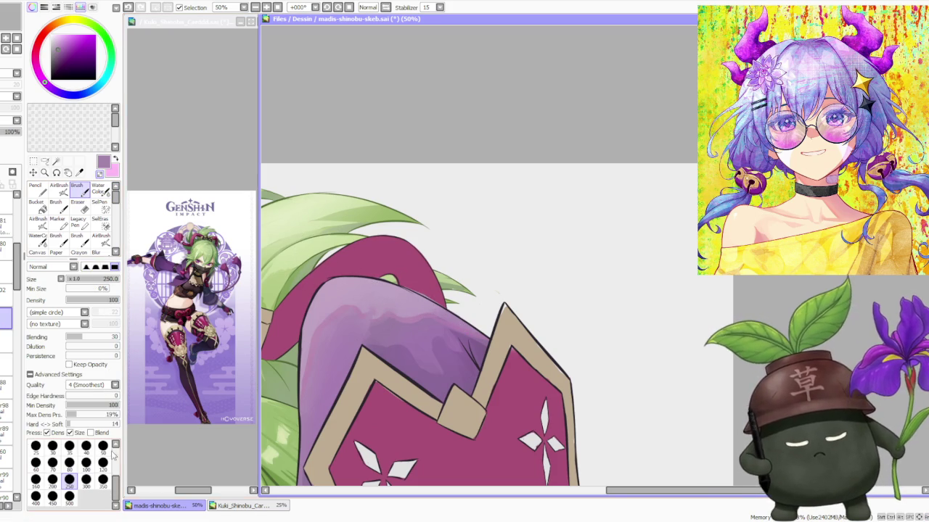
click(86, 462)
mouse_move(439, 301)
mouse_down()
mouse_move(395, 274)
mouse_move(428, 301)
mouse_up()
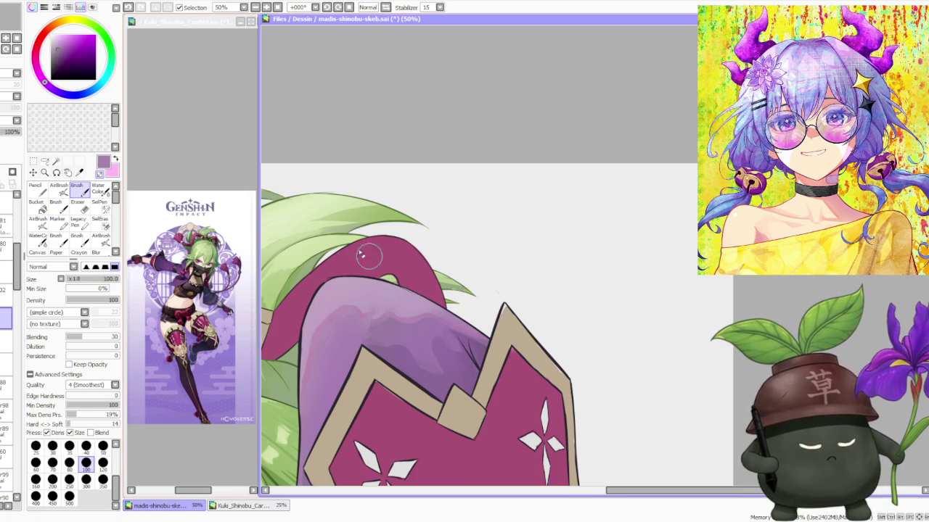
scroll(388, 277, down, 2)
scroll(377, 217, down, 2)
scroll(372, 248, up, 1)
scroll(373, 251, up, 2)
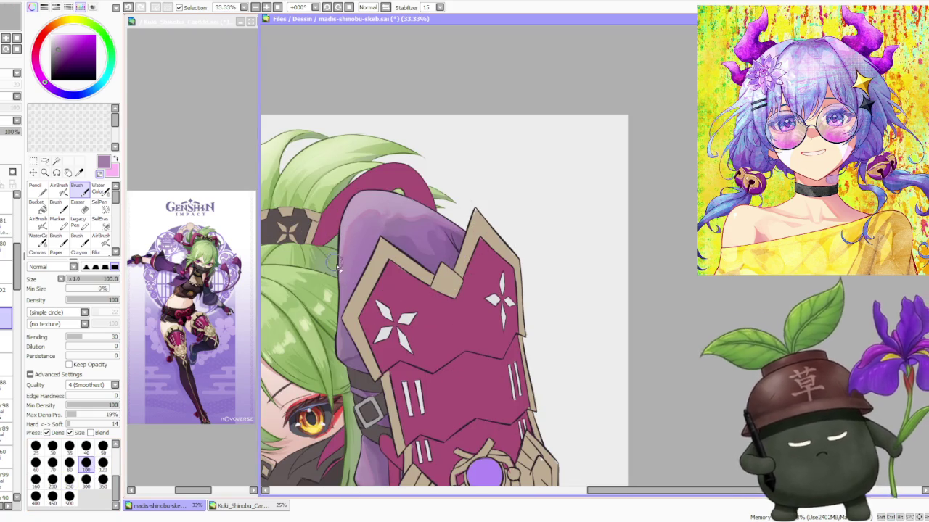
scroll(371, 261, down, 3)
scroll(370, 274, down, 1)
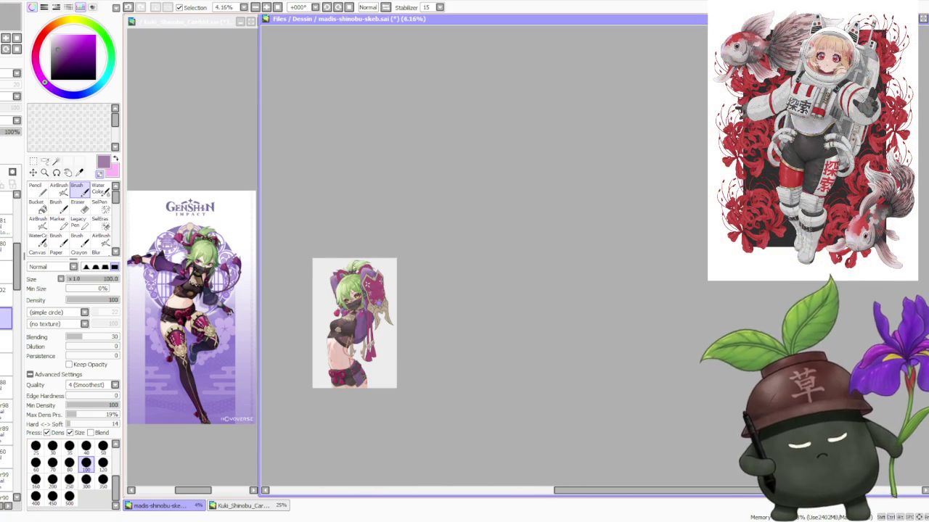
scroll(353, 205, up, 1)
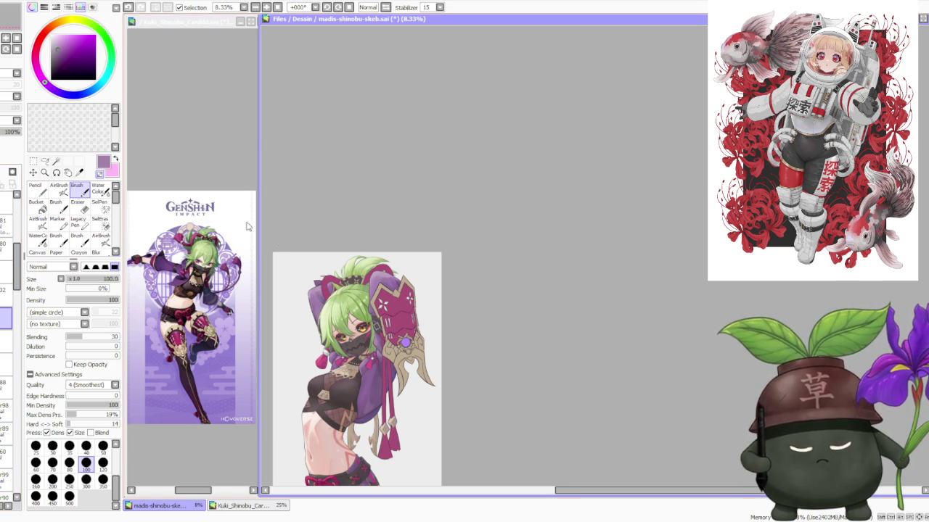
scroll(334, 248, down, 1)
scroll(334, 248, down, 1)
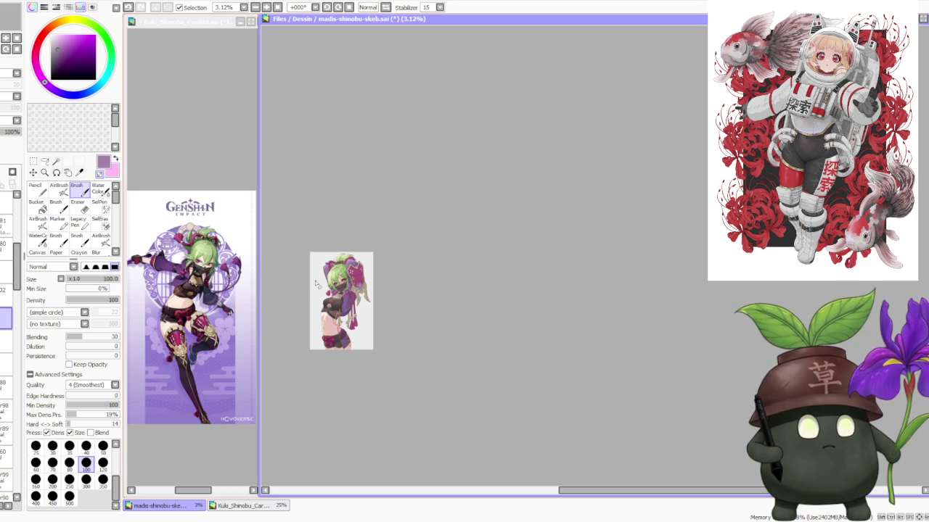
scroll(316, 284, up, 1)
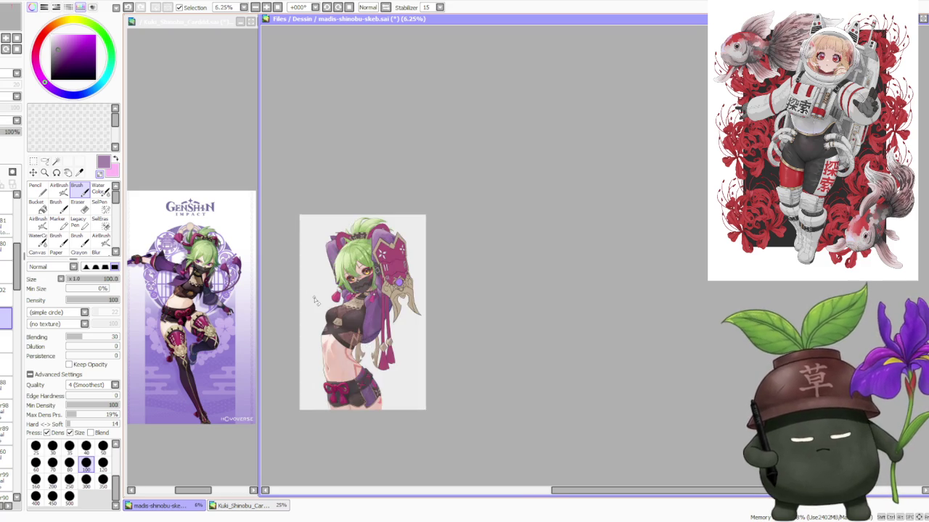
scroll(315, 284, up, 2)
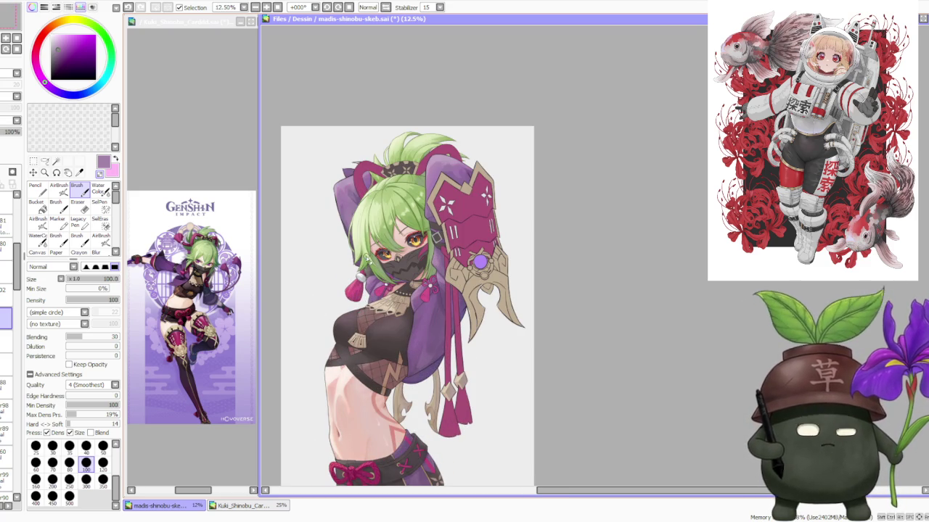
scroll(400, 77, down, 1)
scroll(400, 77, up, 2)
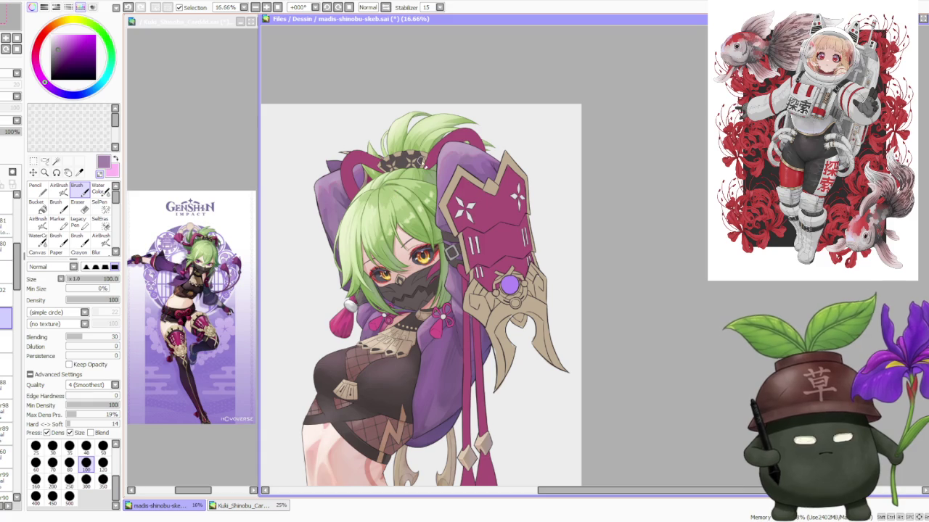
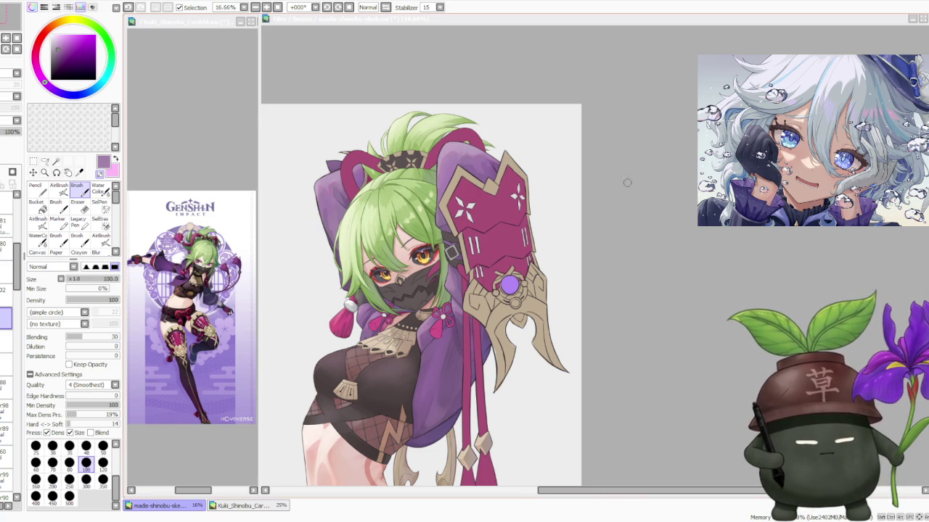
Zoom out and make the Shinobu illustration's canvas window the active document.
scroll(582, 208, down, 3)
scroll(583, 208, down, 1)
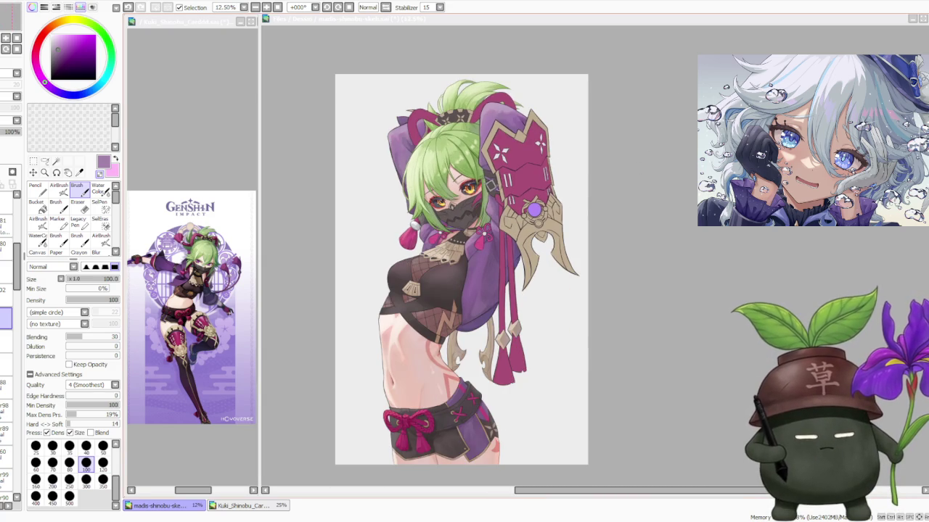
click(637, 180)
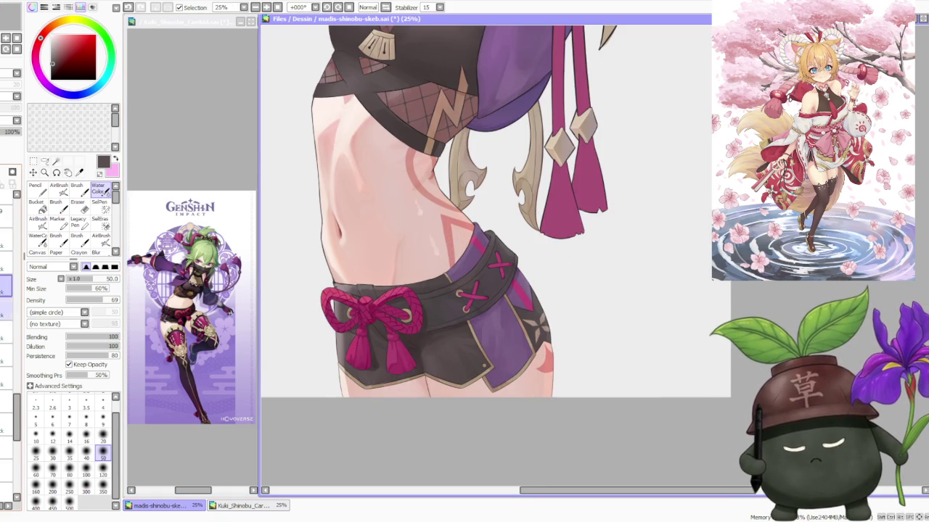
Switch to the plain Brush and sample a dark brown from the artwork.
key(b)
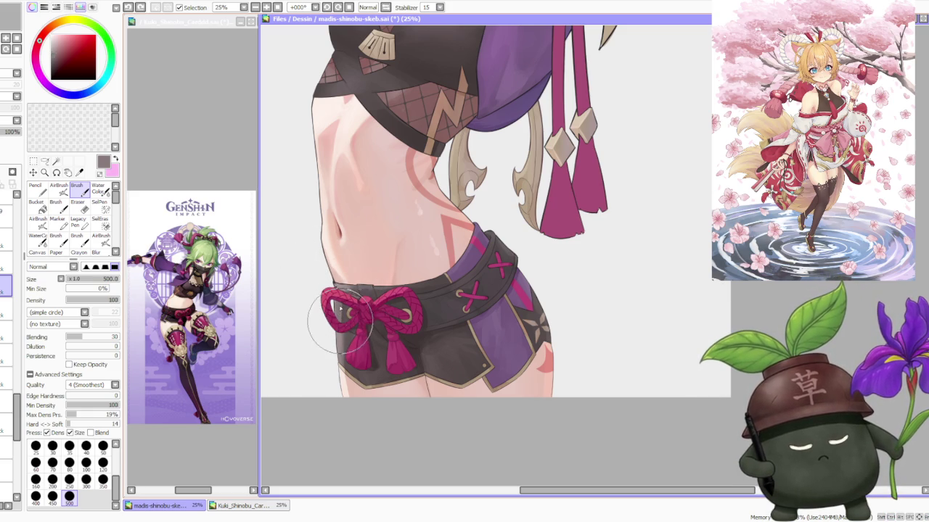
alt+click(344, 297)
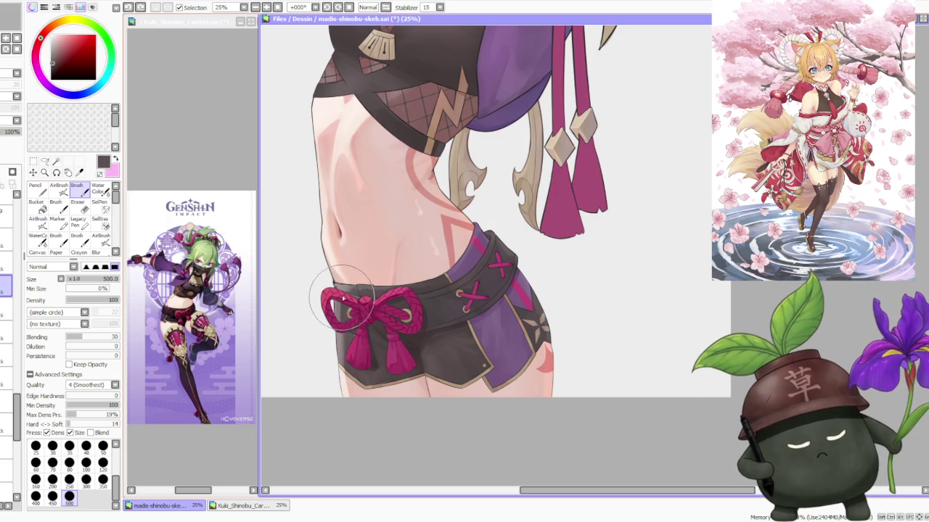
scroll(348, 330, down, 2)
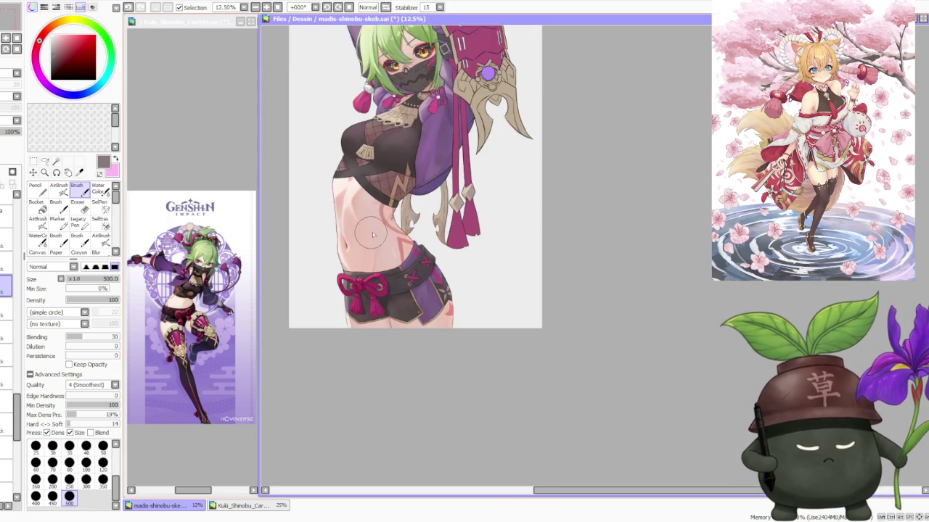
scroll(385, 265, down, 1)
scroll(367, 252, up, 3)
scroll(290, 269, up, 1)
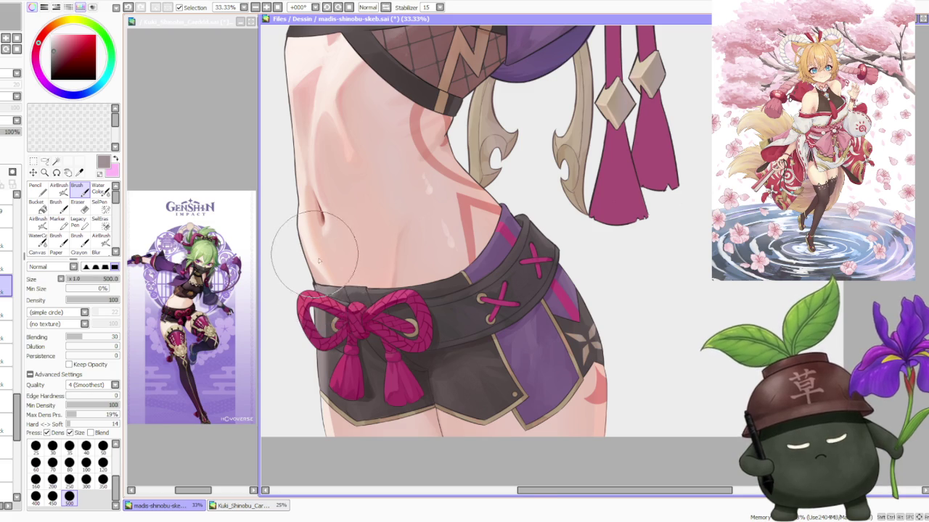
scroll(334, 246, down, 1)
scroll(344, 244, down, 3)
scroll(349, 227, up, 2)
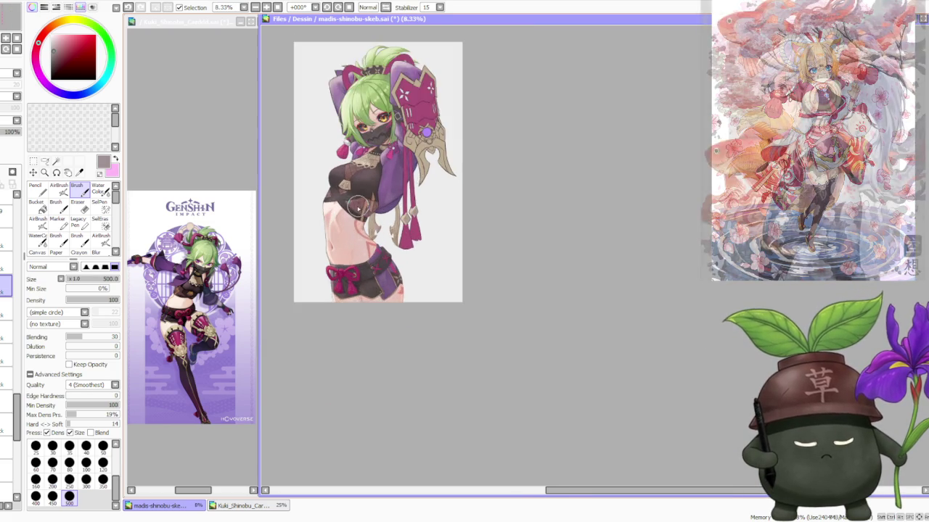
scroll(344, 265, up, 1)
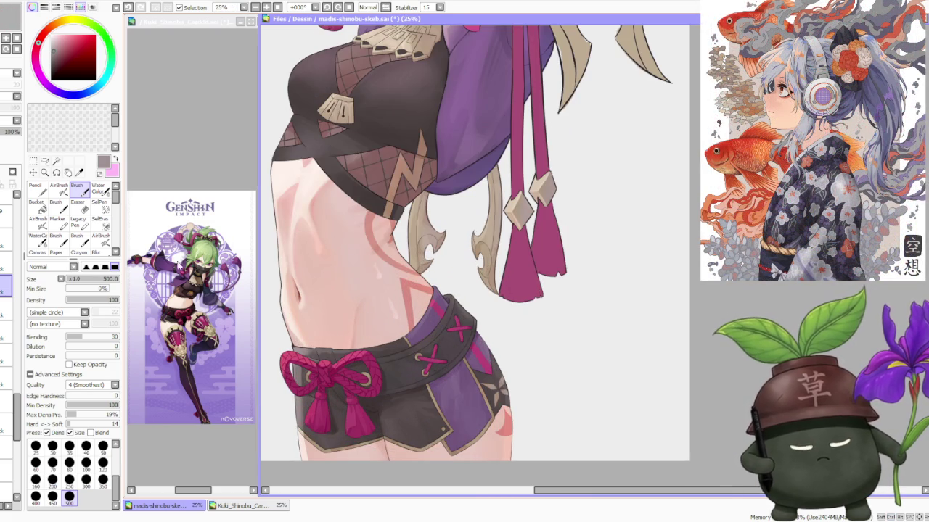
Select a lower layer and sample a lighter greyish brown from beside the bow.
click(5, 335)
alt+click(312, 342)
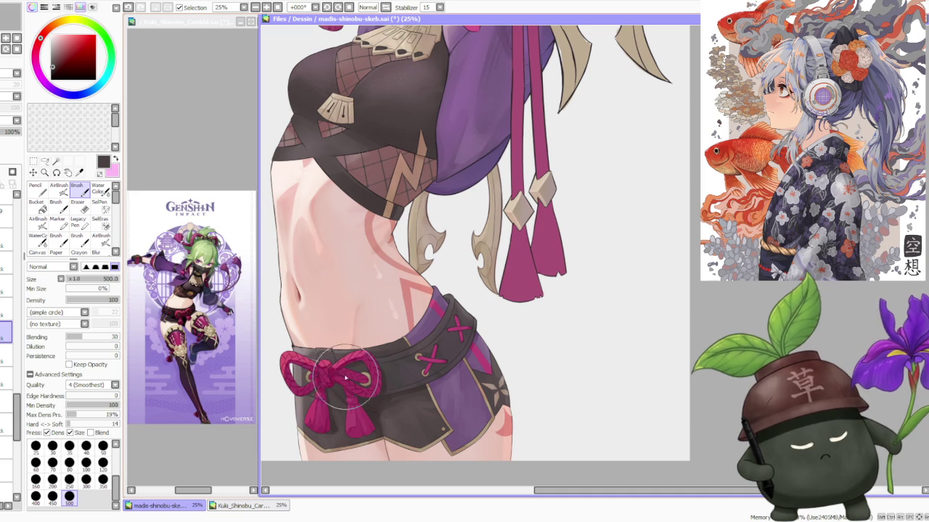
alt+click(308, 353)
alt+click(312, 359)
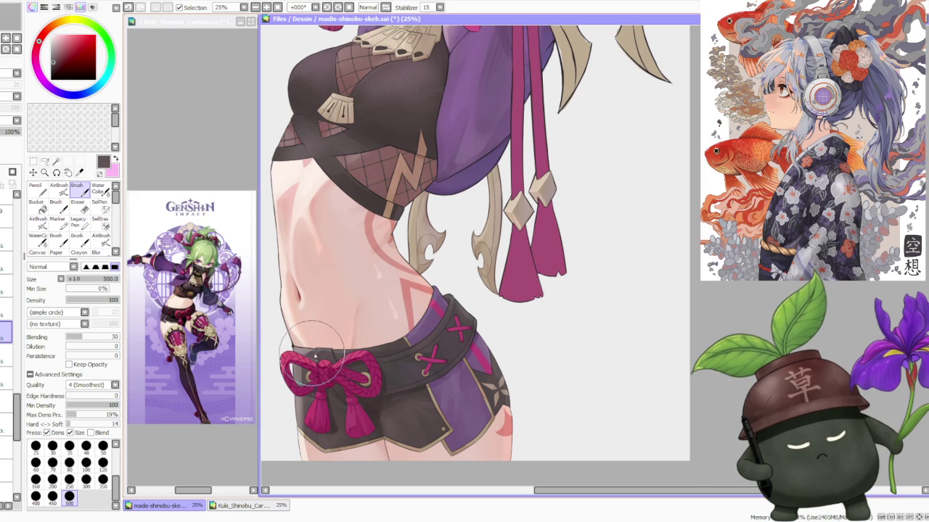
alt+click(317, 352)
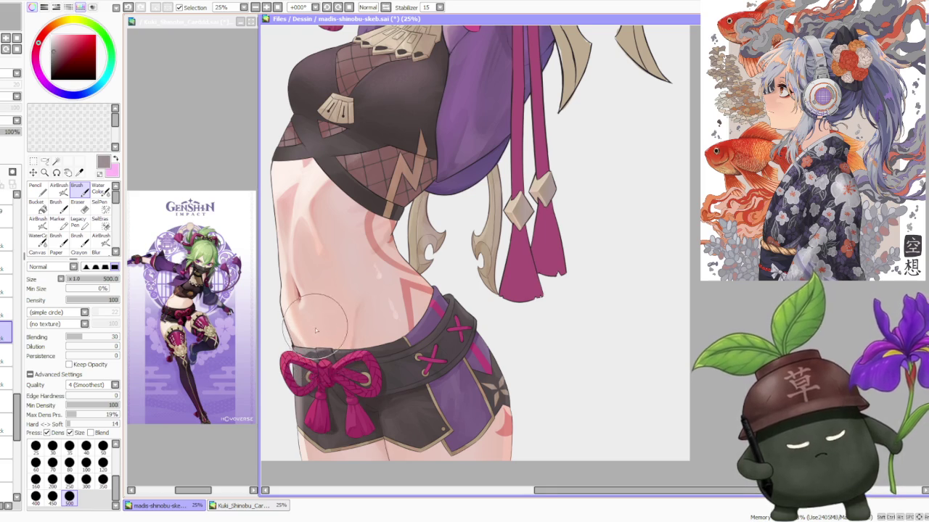
scroll(325, 334, down, 2)
scroll(330, 312, down, 1)
scroll(330, 310, up, 2)
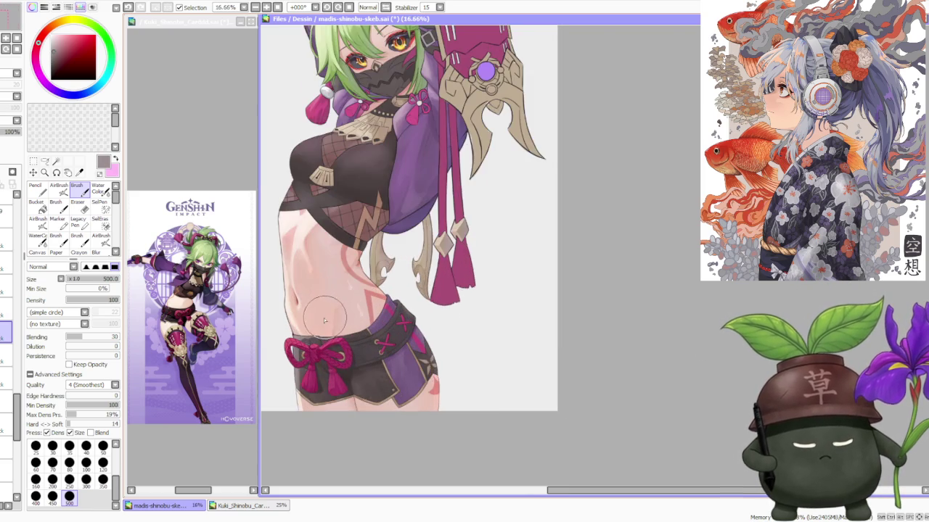
Airbrush at size 300 to darken the light patch along the chest's left edge.
scroll(317, 318, up, 2)
scroll(299, 323, down, 2)
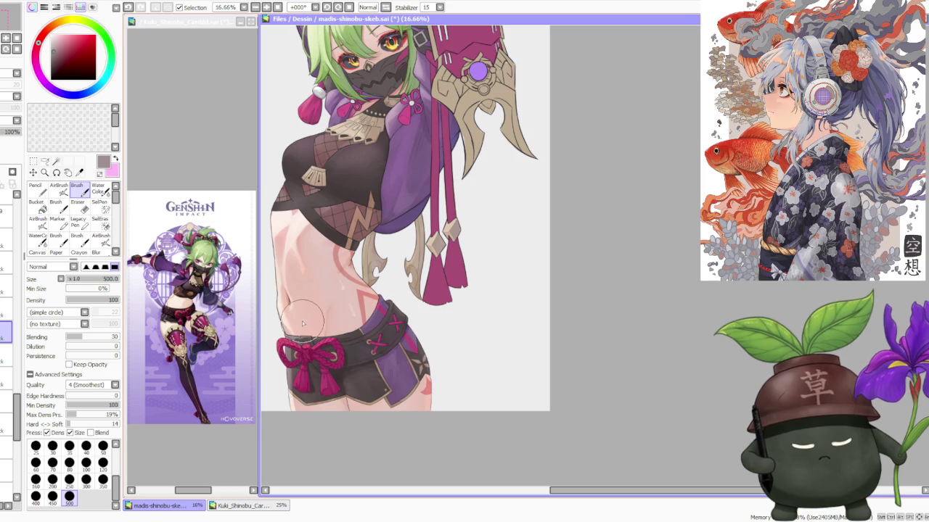
scroll(305, 312, down, 1)
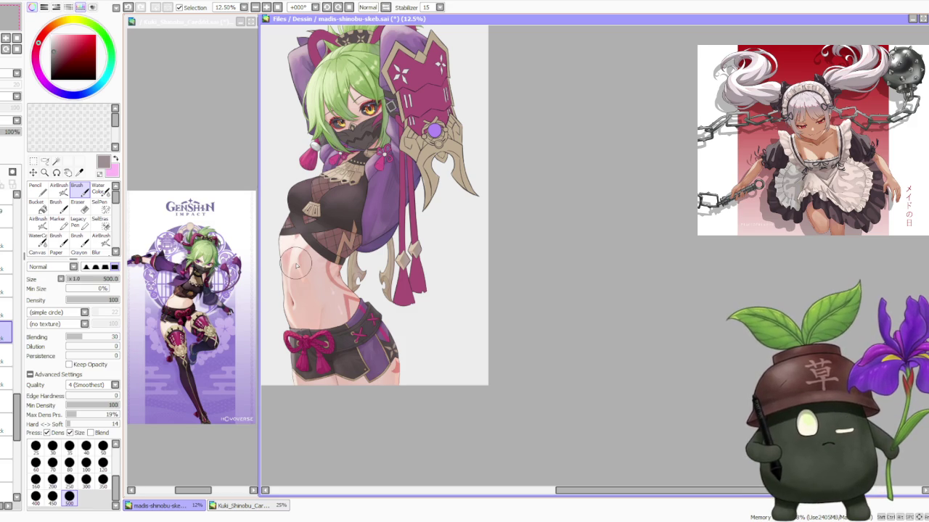
scroll(296, 265, down, 1)
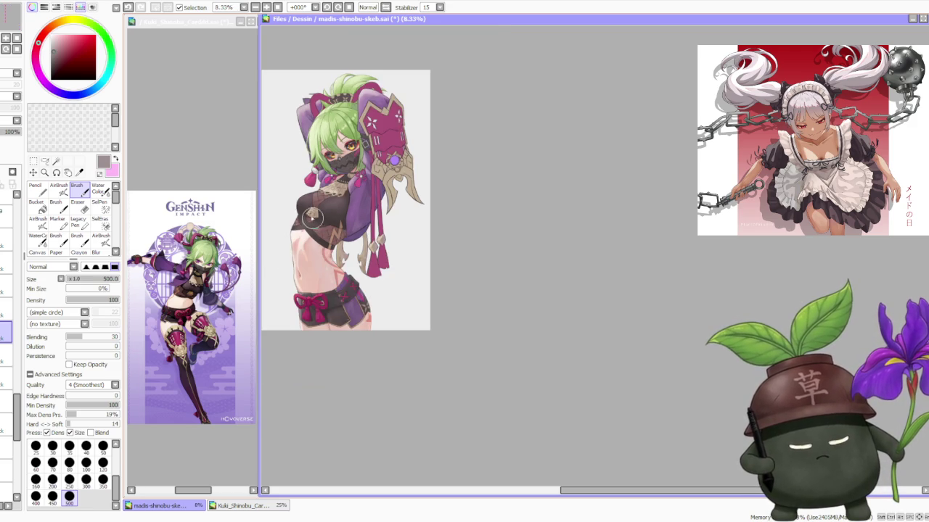
scroll(312, 217, up, 1)
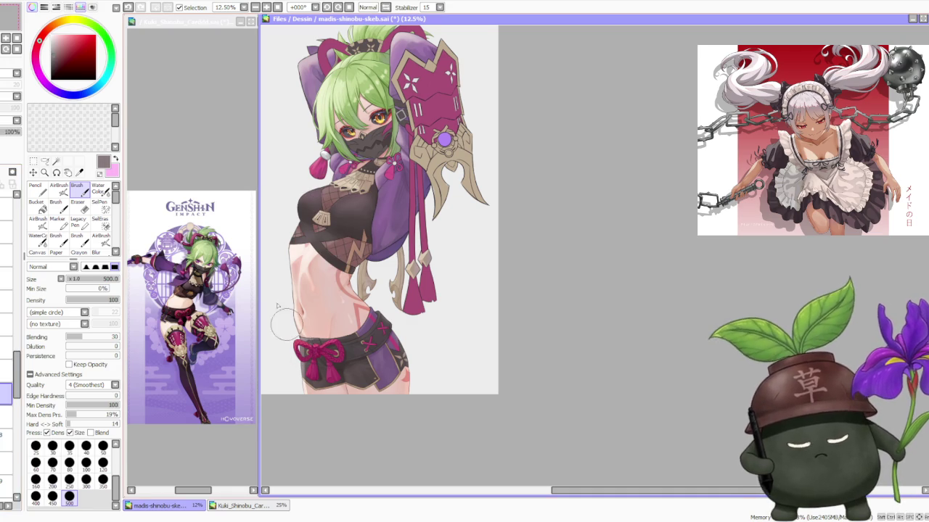
click(64, 192)
click(86, 451)
scroll(310, 232, up, 2)
mouse_move(289, 243)
mouse_down()
mouse_move(285, 196)
mouse_move(297, 239)
mouse_move(290, 232)
mouse_move(280, 264)
mouse_move(353, 251)
mouse_up()
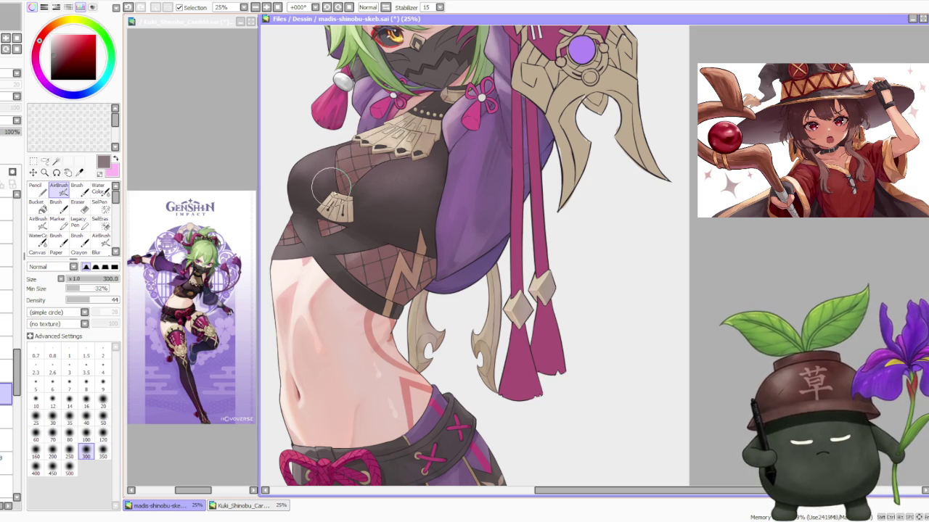
Lower the working layer's opacity to 48%.
scroll(352, 128, down, 1)
scroll(352, 129, down, 3)
scroll(341, 127, down, 1)
scroll(337, 126, up, 4)
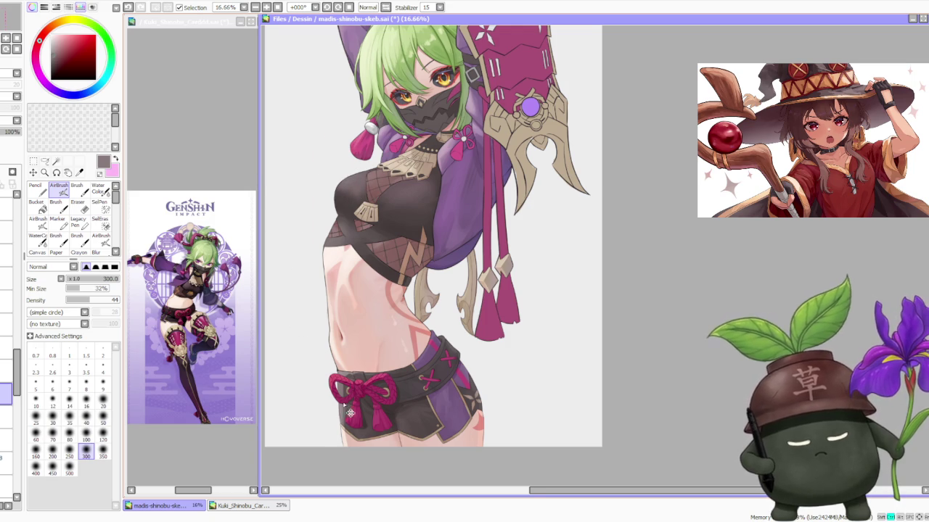
scroll(338, 385, up, 3)
scroll(334, 366, down, 1)
scroll(334, 363, down, 2)
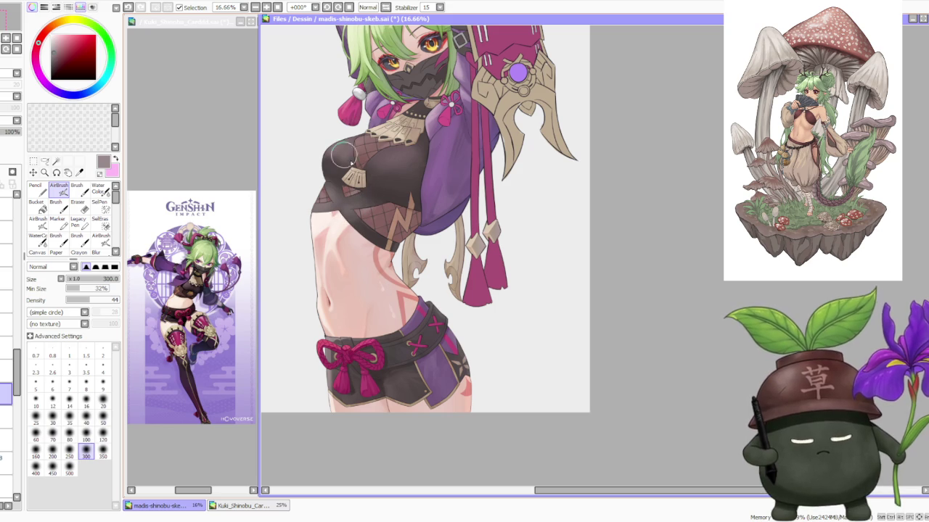
click(10, 131)
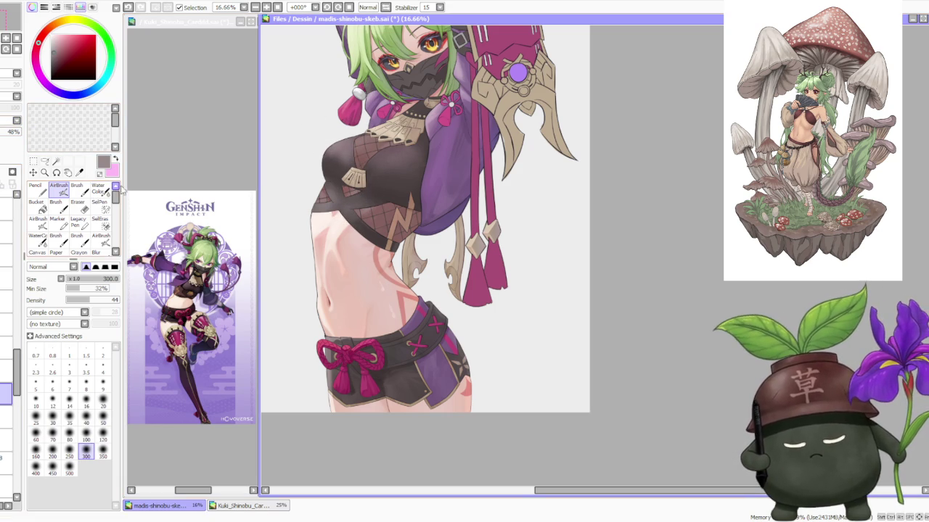
Try the Water Color brush at size 350, then set the AirBrush to size 500.
click(97, 189)
click(103, 491)
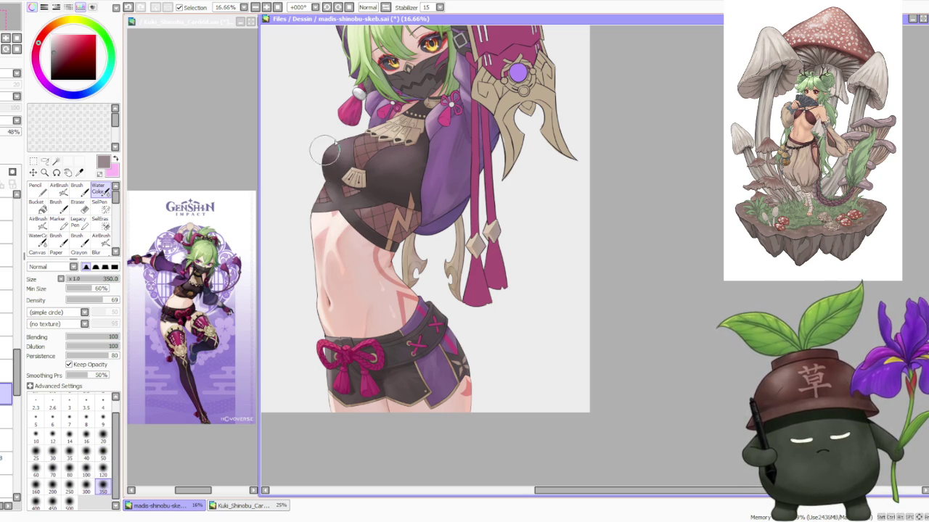
key(v)
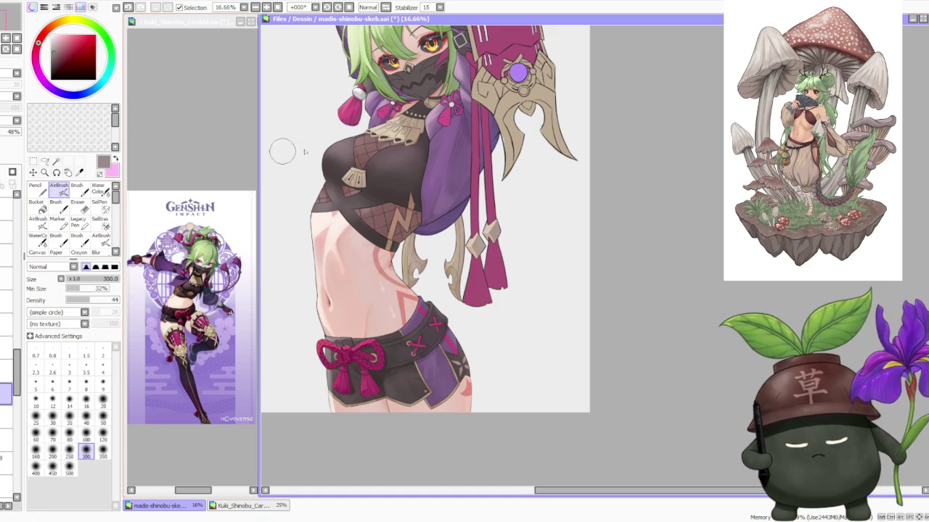
key(bracketleft)
key(bracketleft)
key(bracketleft)
key(bracketleft)
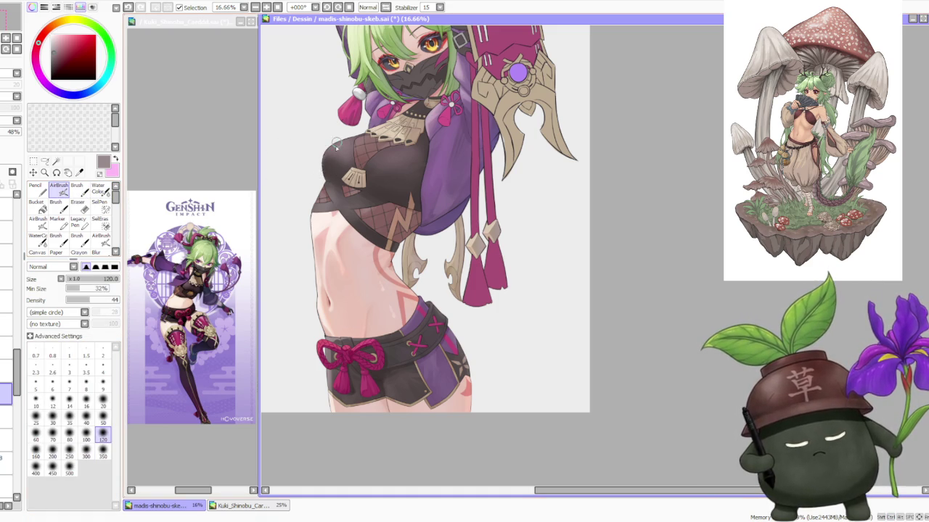
scroll(356, 135, down, 1)
scroll(360, 131, down, 1)
scroll(366, 116, up, 1)
scroll(369, 100, up, 2)
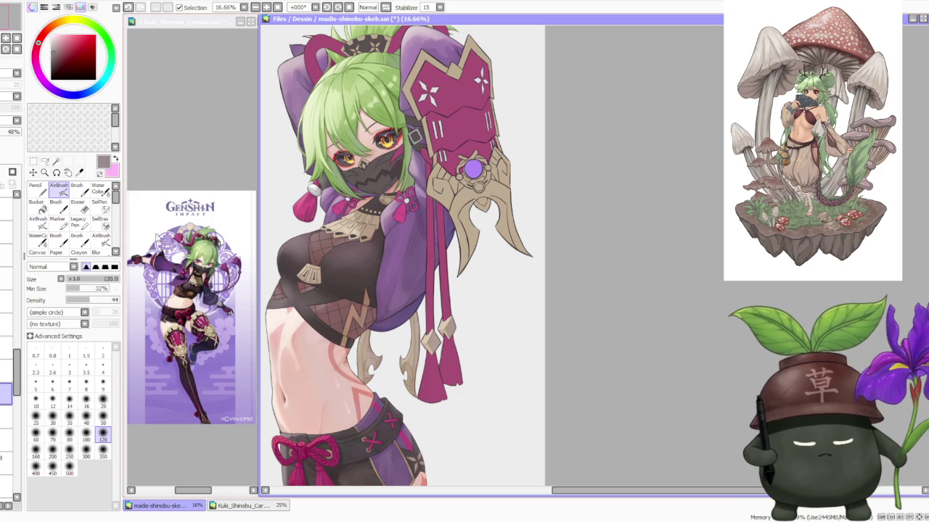
click(69, 472)
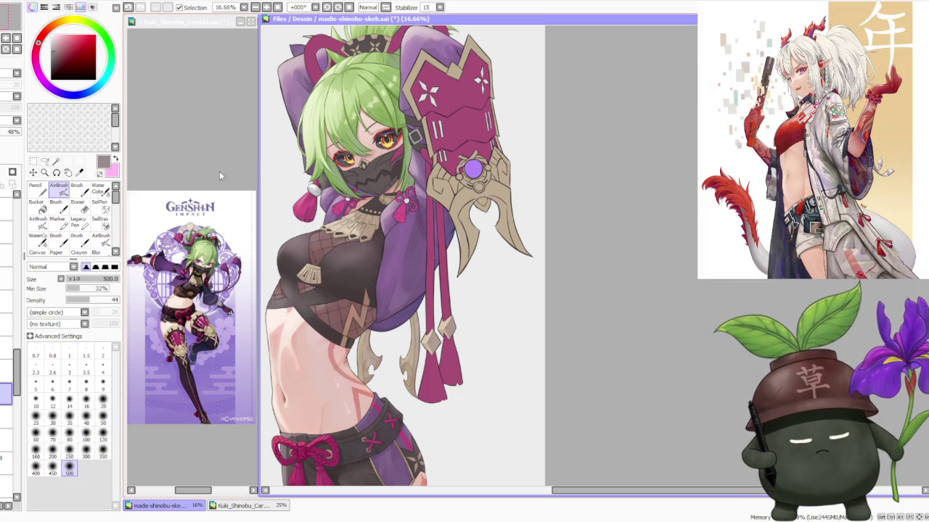
Switch to the Water Color brush while zooming around the illustration.
key(c)
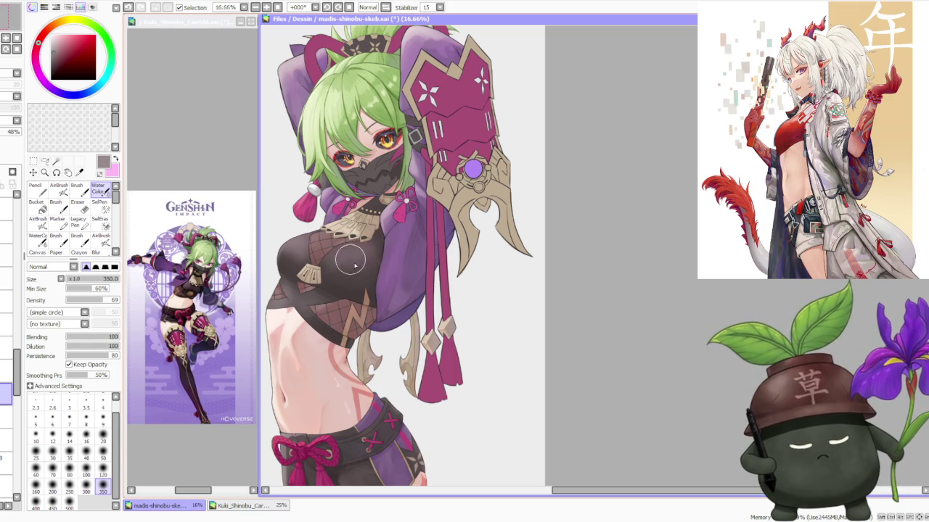
scroll(369, 247, up, 2)
scroll(348, 261, up, 3)
scroll(334, 268, down, 4)
scroll(317, 224, up, 2)
scroll(326, 217, down, 2)
scroll(352, 332, up, 2)
scroll(340, 315, down, 2)
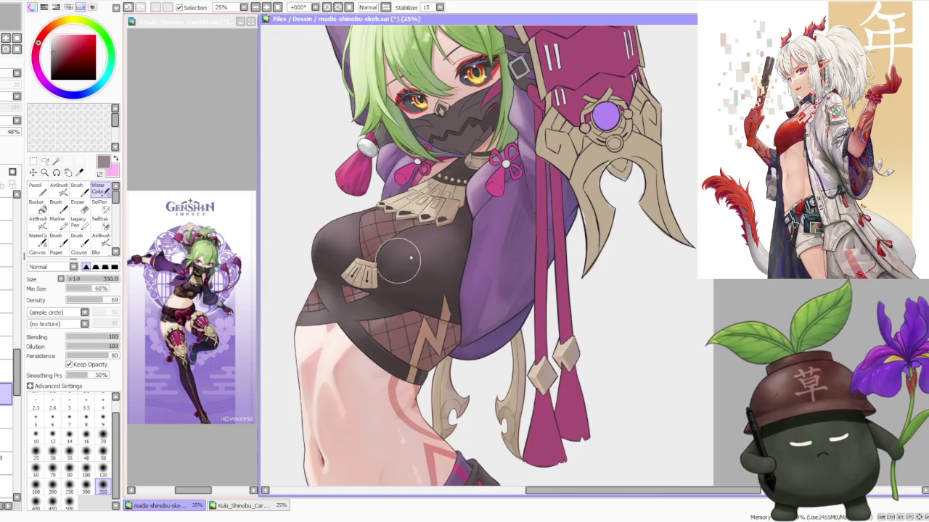
scroll(402, 280, down, 1)
scroll(385, 265, down, 1)
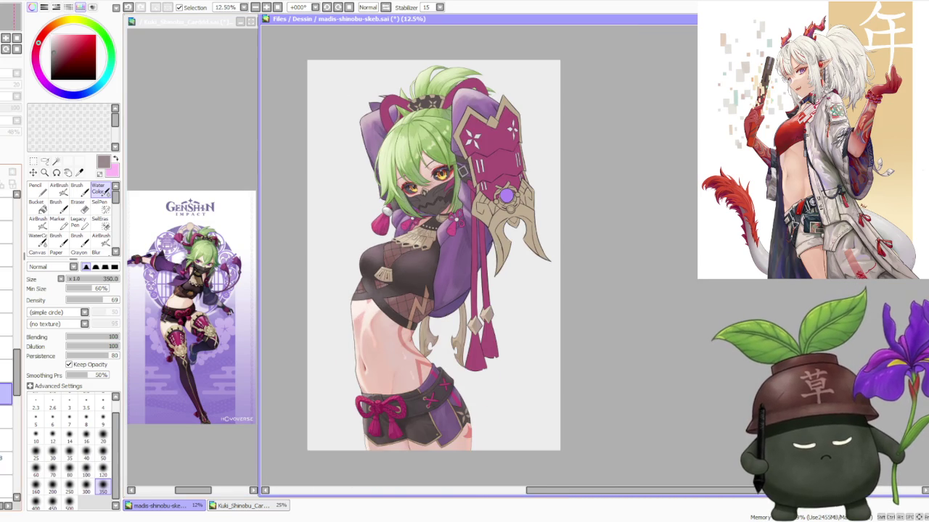
scroll(373, 257, up, 1)
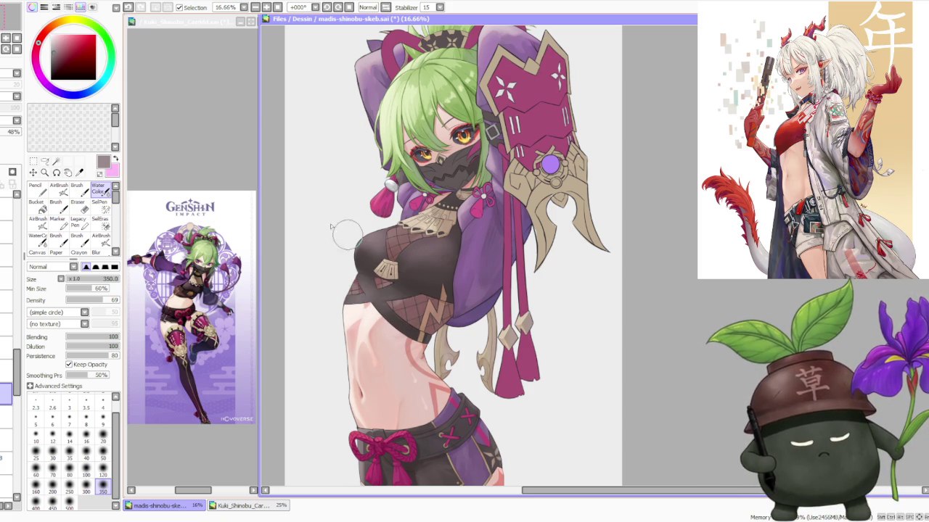
Switch back to the AirBrush while reviewing the artwork.
key(v)
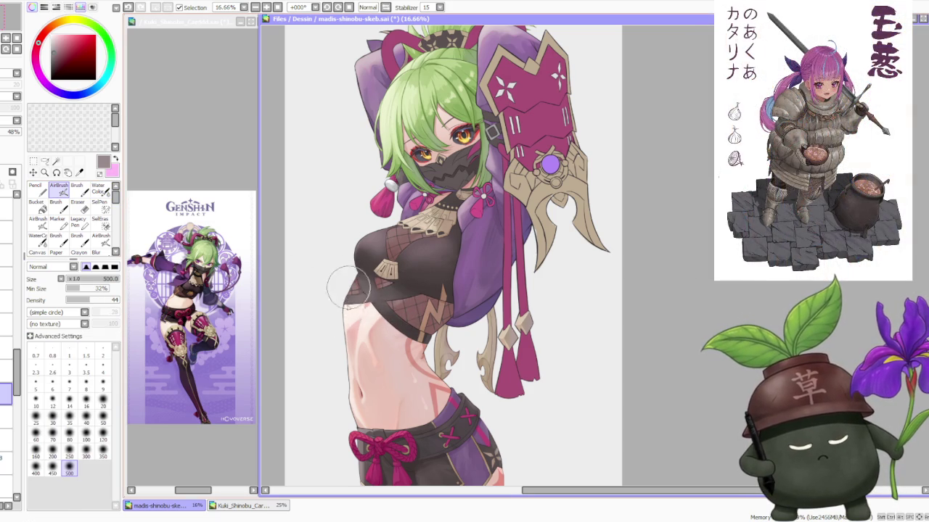
scroll(370, 257, up, 2)
scroll(373, 252, down, 2)
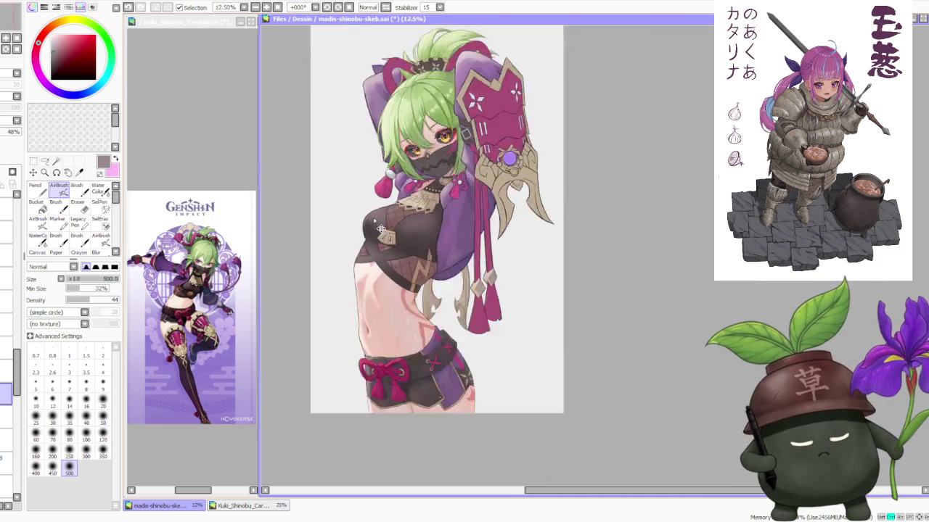
scroll(403, 153, down, 2)
scroll(416, 153, up, 1)
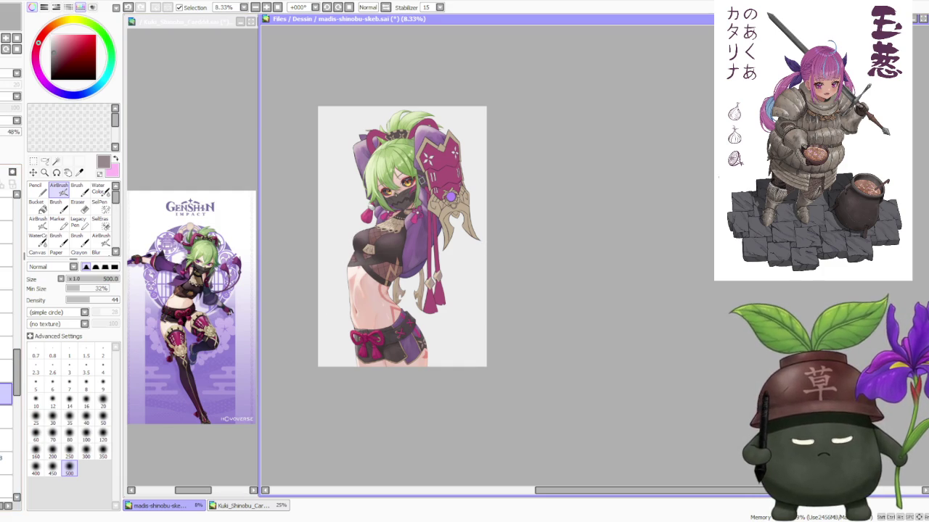
scroll(342, 209, up, 1)
scroll(345, 214, up, 1)
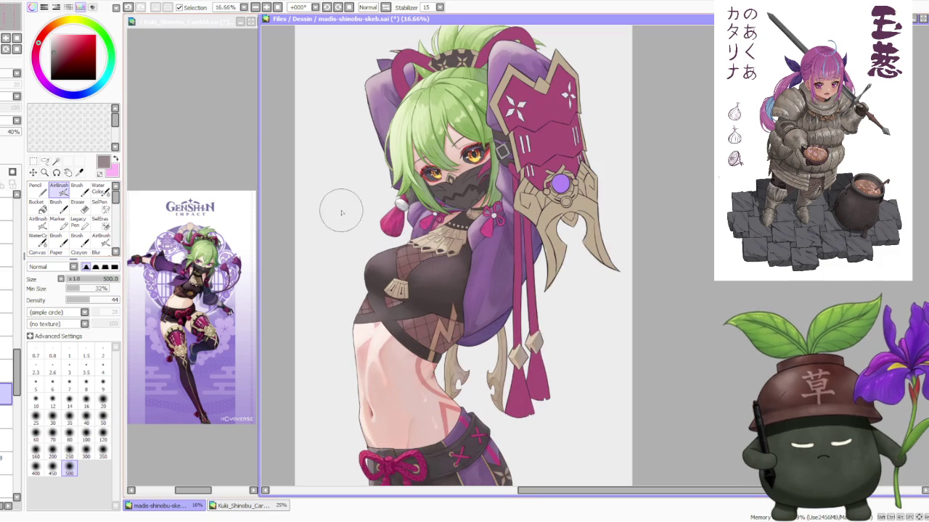
Return to Water Color and select the greyscale check layer to view values in grey.
key(c)
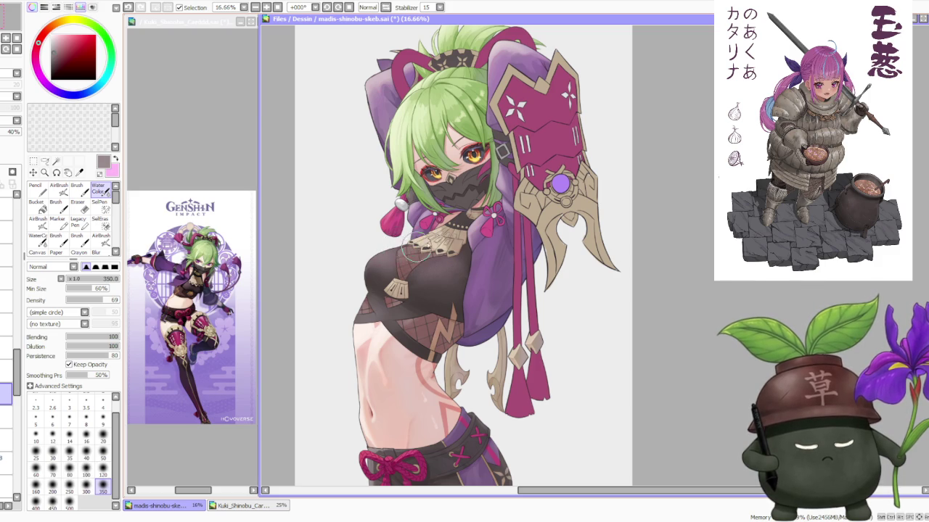
scroll(402, 251, down, 2)
scroll(410, 181, down, 1)
scroll(416, 90, down, 1)
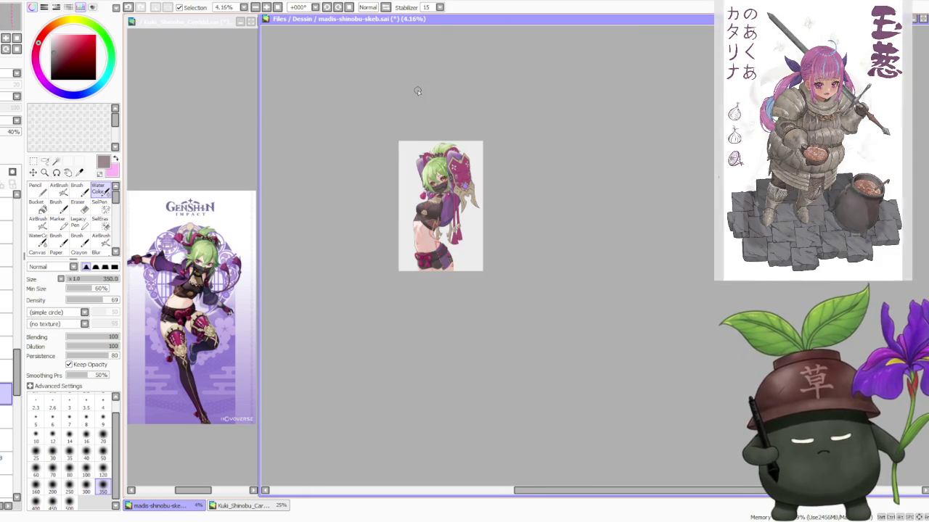
scroll(417, 90, up, 1)
scroll(417, 92, up, 1)
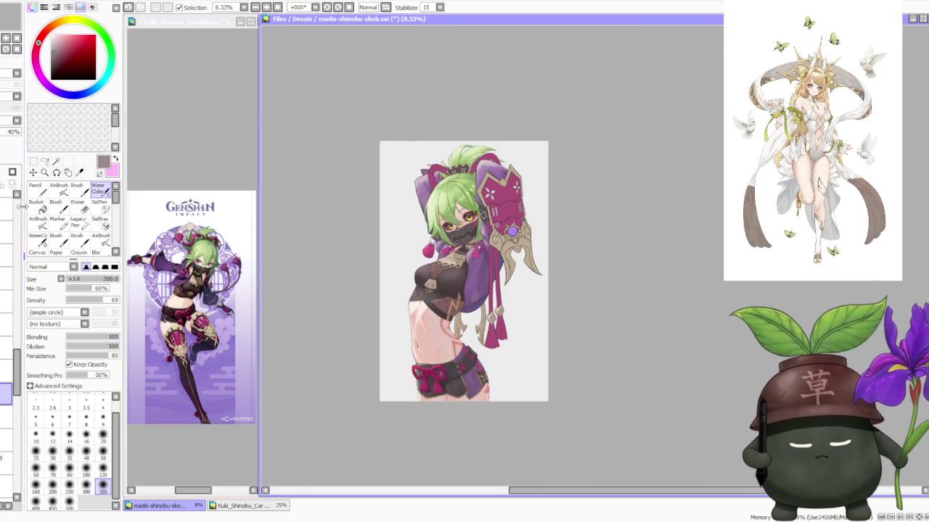
scroll(8, 290, up, 5)
click(4, 242)
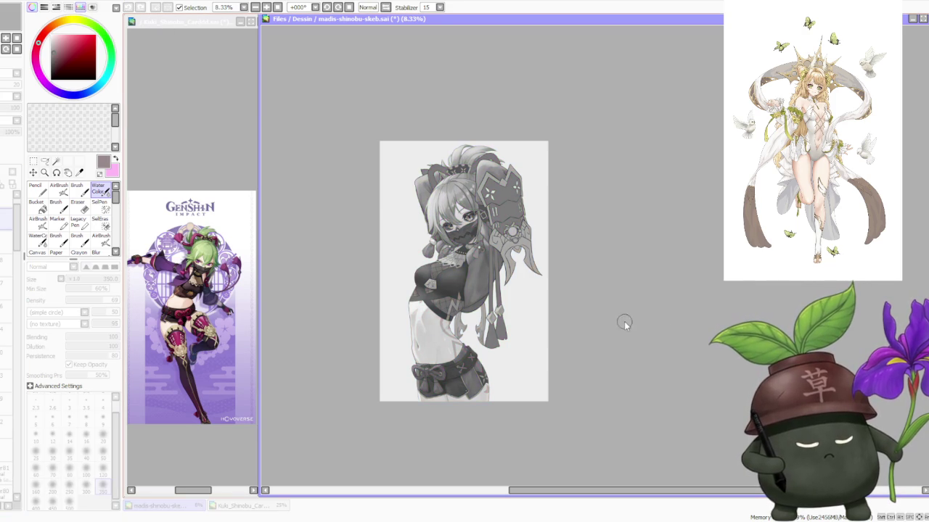
Hide the greyscale check layer with Ctrl+G to restore full colour.
scroll(599, 284, down, 1)
scroll(500, 275, up, 2)
scroll(499, 276, up, 1)
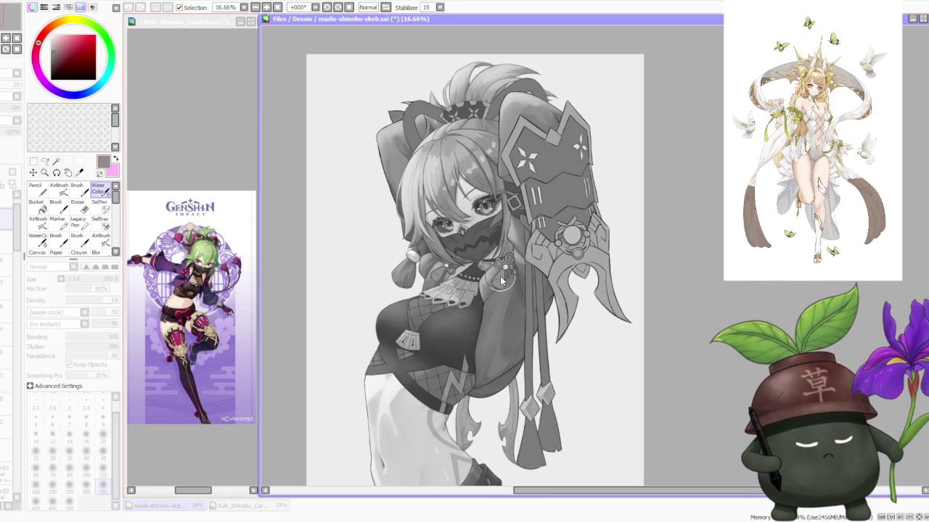
scroll(500, 276, down, 2)
scroll(551, 278, up, 1)
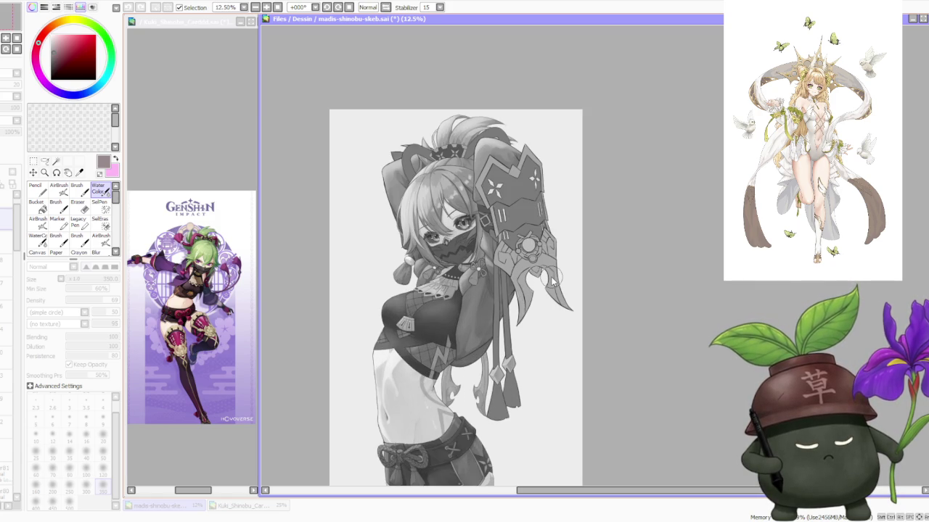
scroll(550, 277, down, 1)
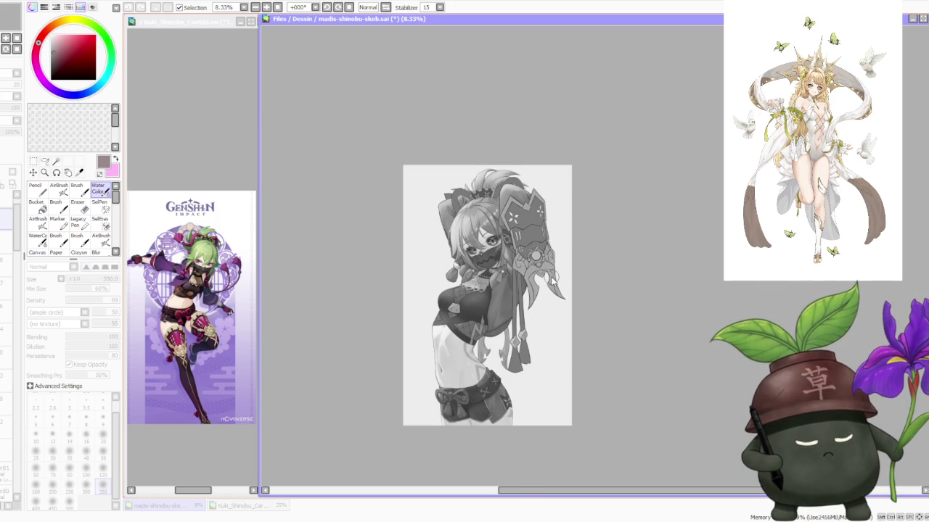
scroll(539, 248, up, 2)
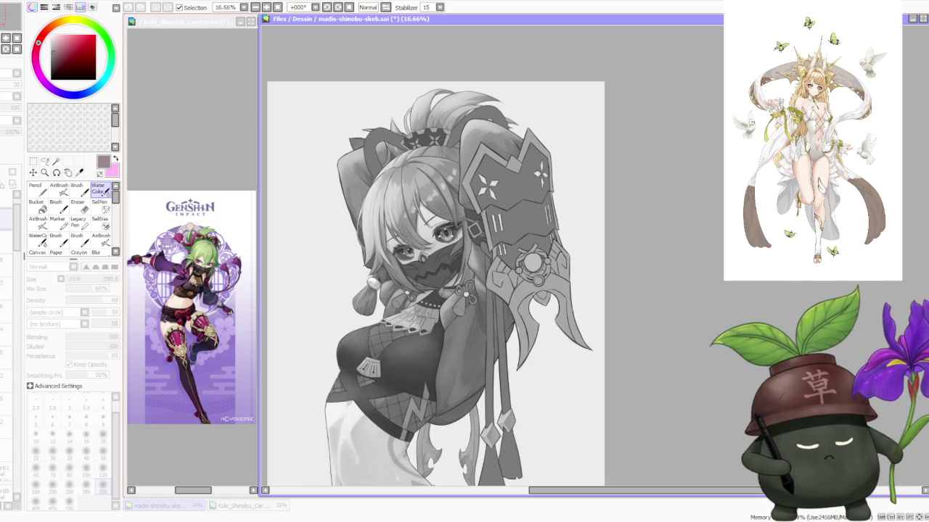
key(ctrl+g)
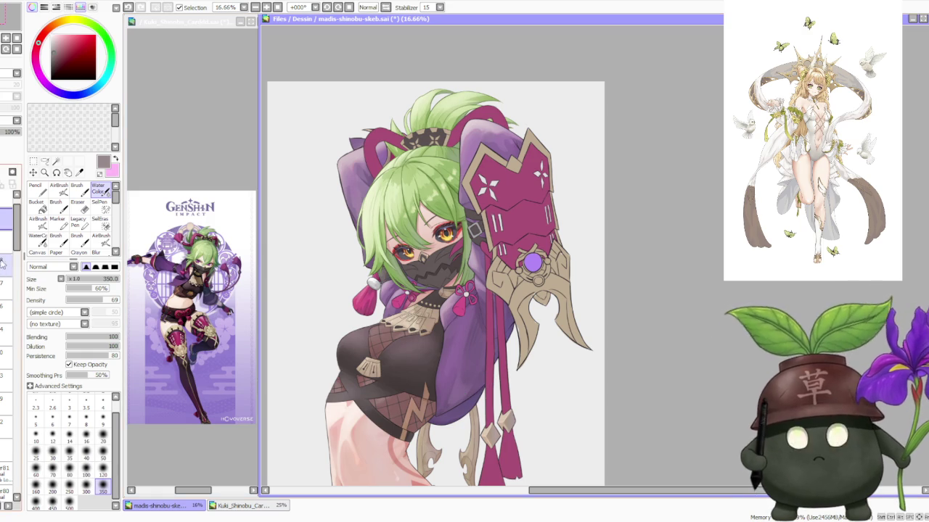
Drag in the layer panel, refocus the canvas and zoom to the chest.
mouse_move(23, 243)
mouse_down()
mouse_move(14, 440)
mouse_move(15, 359)
mouse_up()
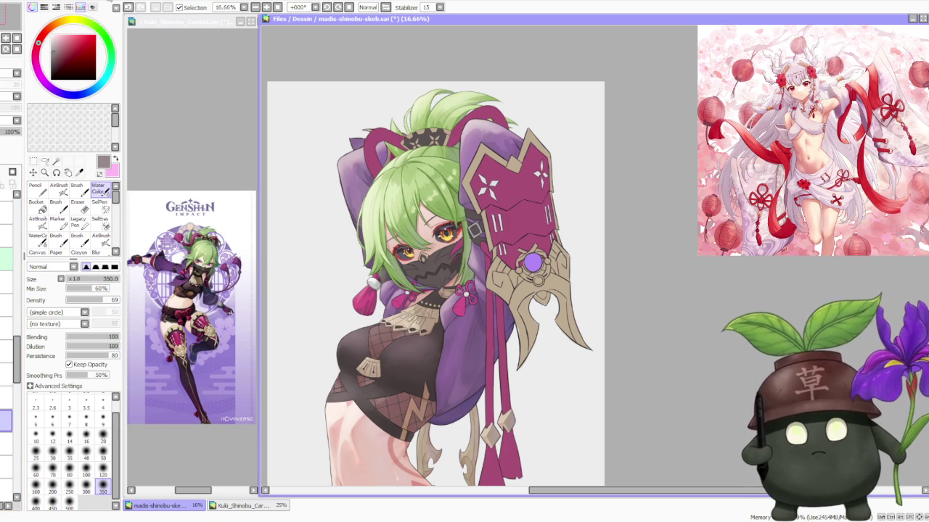
click(780, 254)
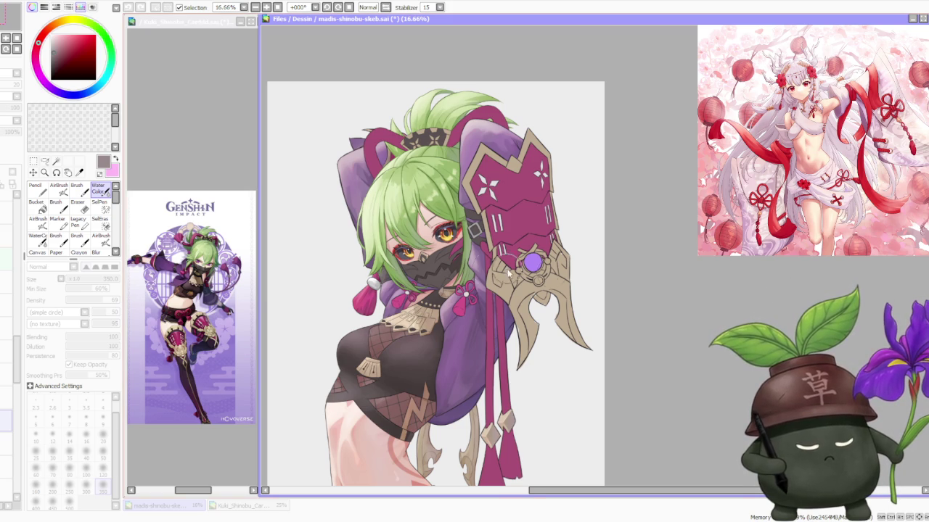
scroll(798, 309, down, 1)
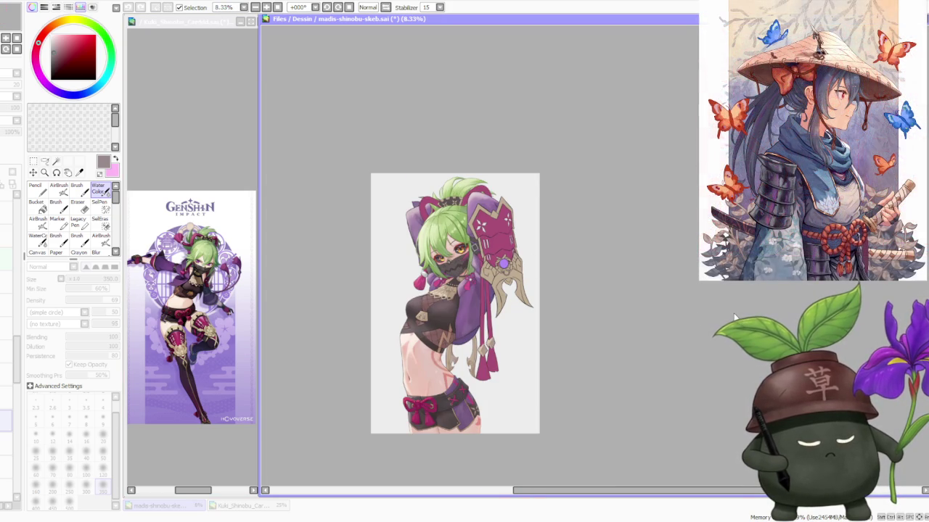
scroll(450, 291, up, 4)
scroll(442, 293, up, 1)
scroll(442, 293, up, 1)
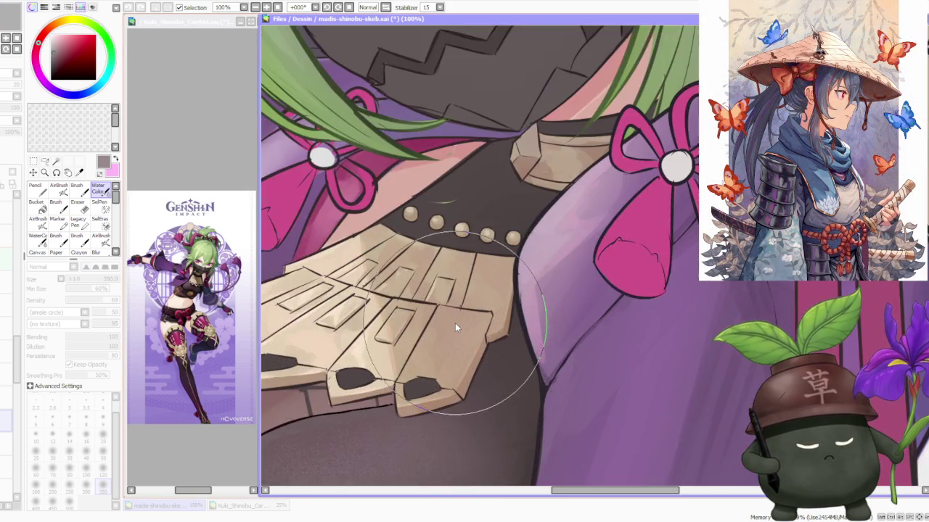
scroll(455, 323, down, 2)
scroll(455, 323, down, 1)
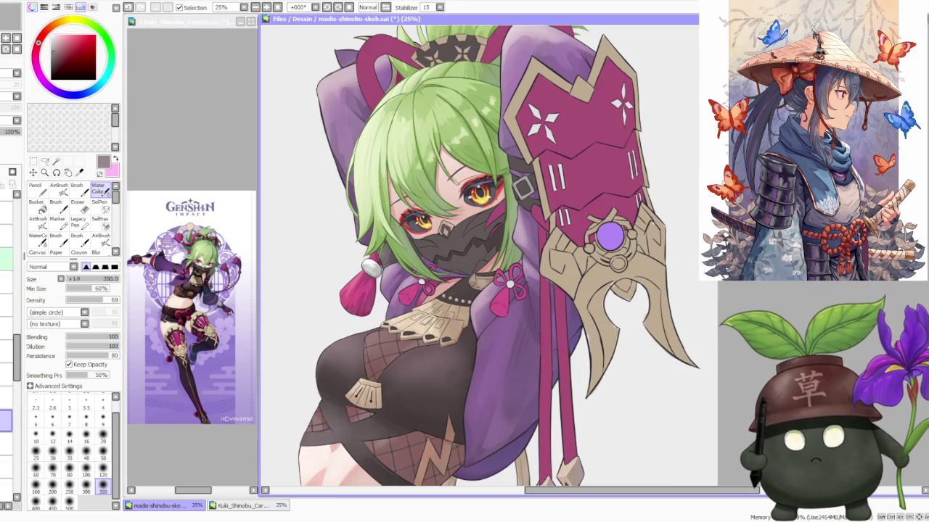
Sample tan from the chest ornament and airbrush darker shading under the collar ruffle at size 300.
alt+click(454, 330)
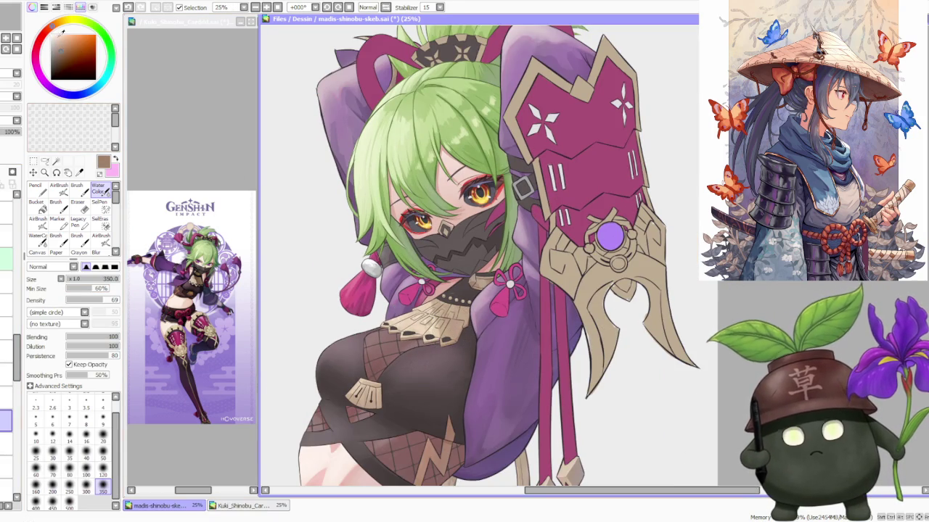
click(58, 187)
key(bracketleft)
key(bracketleft)
key(bracketleft)
key(bracketleft)
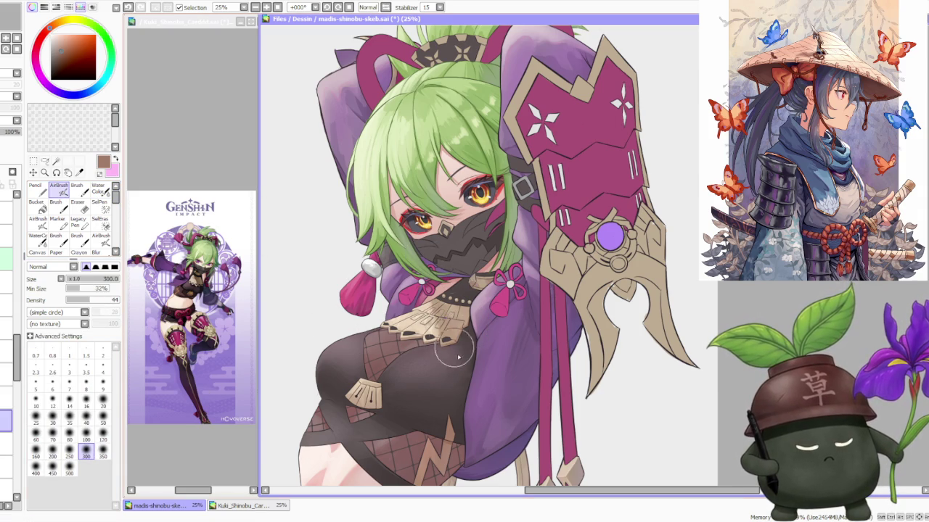
drag(459, 347, 470, 345)
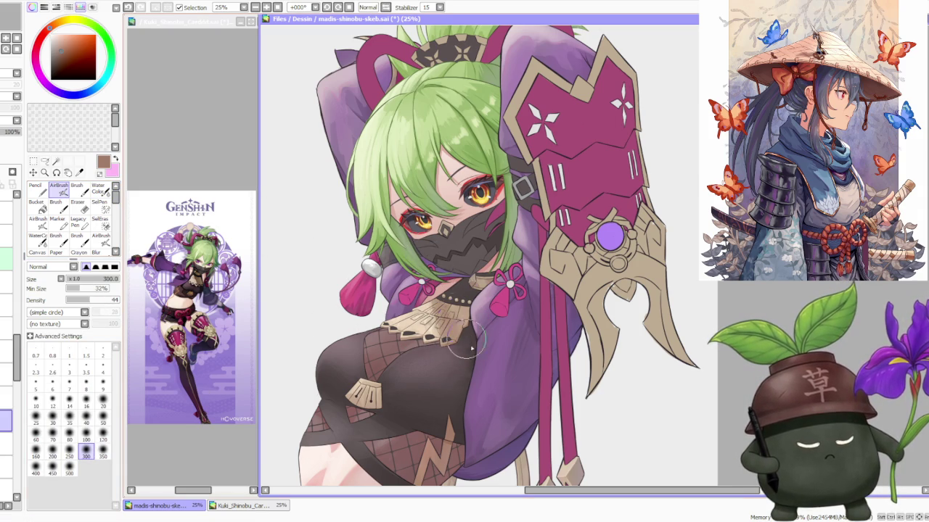
key(minus)
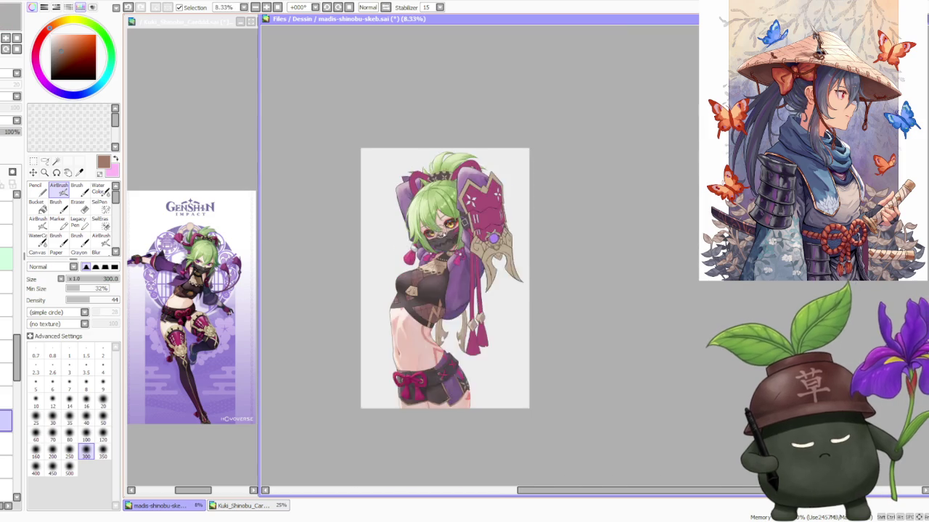
Toggle between Water Color and the size-300 AirBrush, ending on Water Color.
key(c)
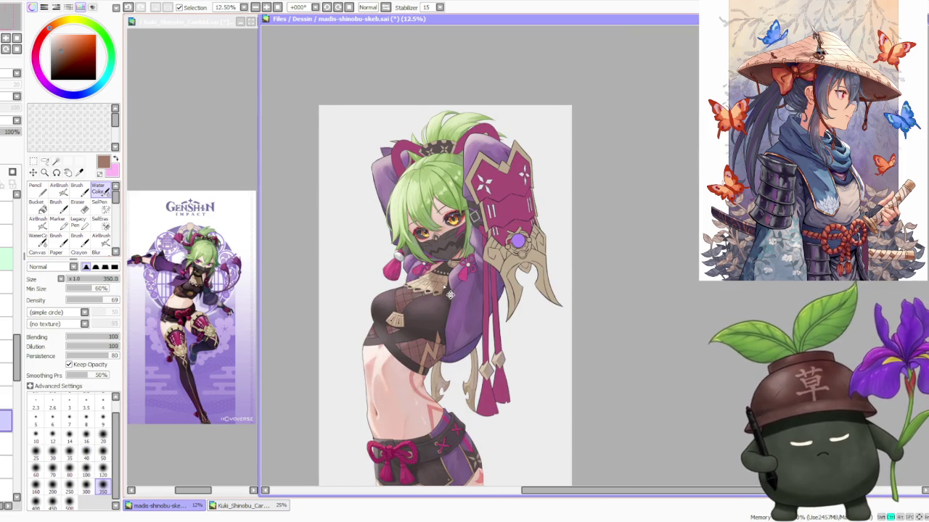
scroll(442, 286, up, 1)
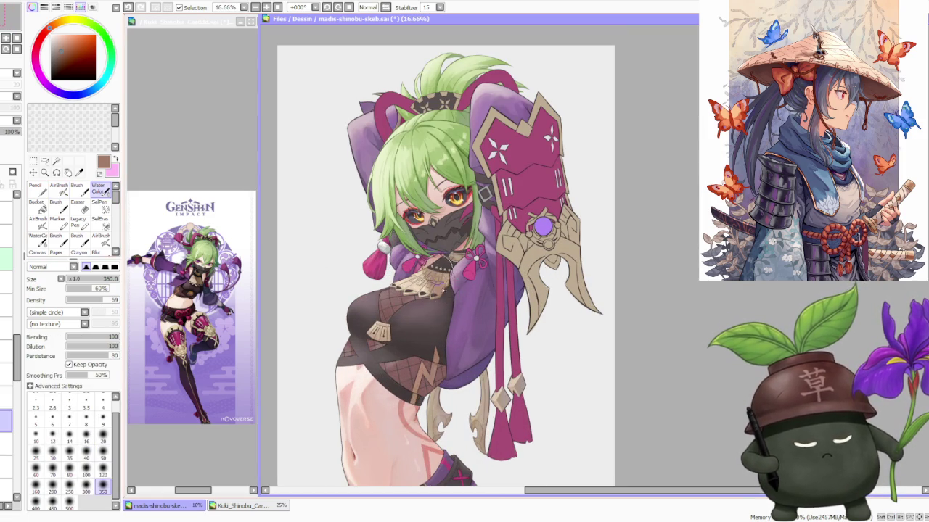
scroll(439, 201, down, 2)
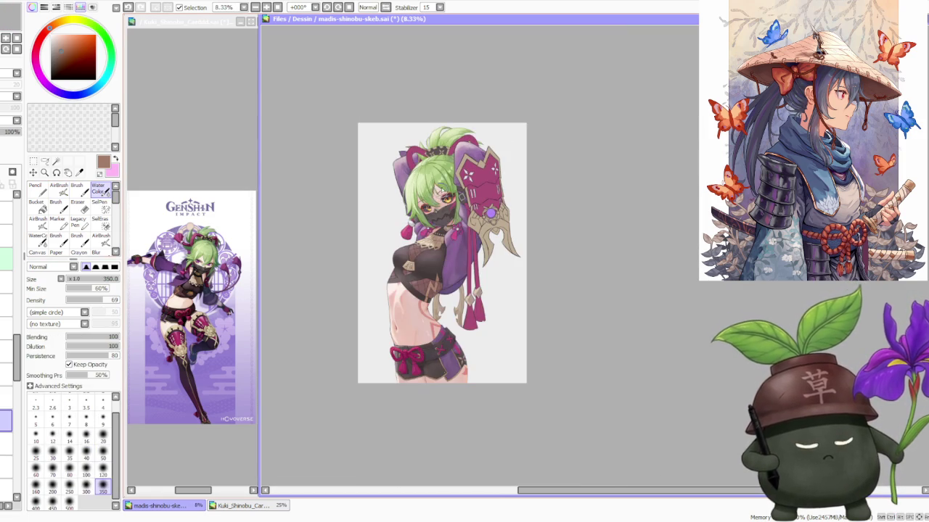
scroll(435, 218, up, 5)
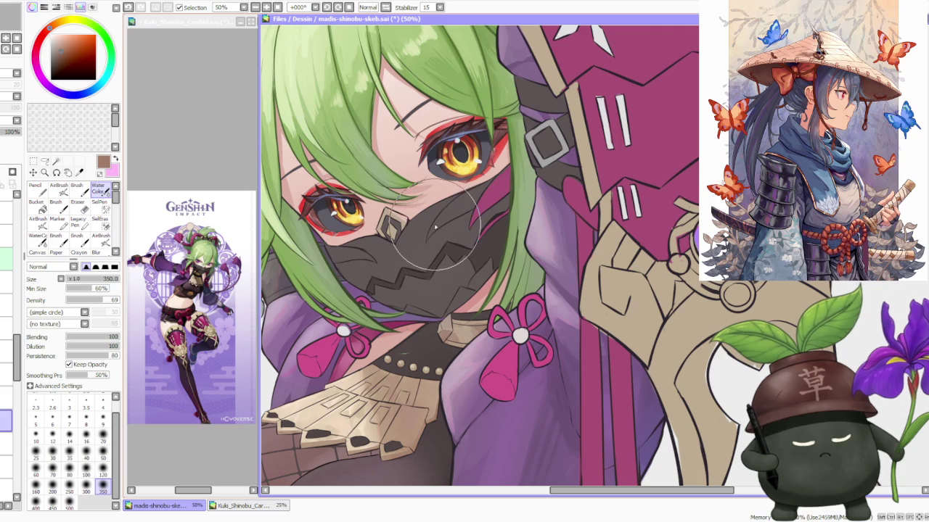
scroll(436, 230, down, 2)
scroll(436, 229, down, 2)
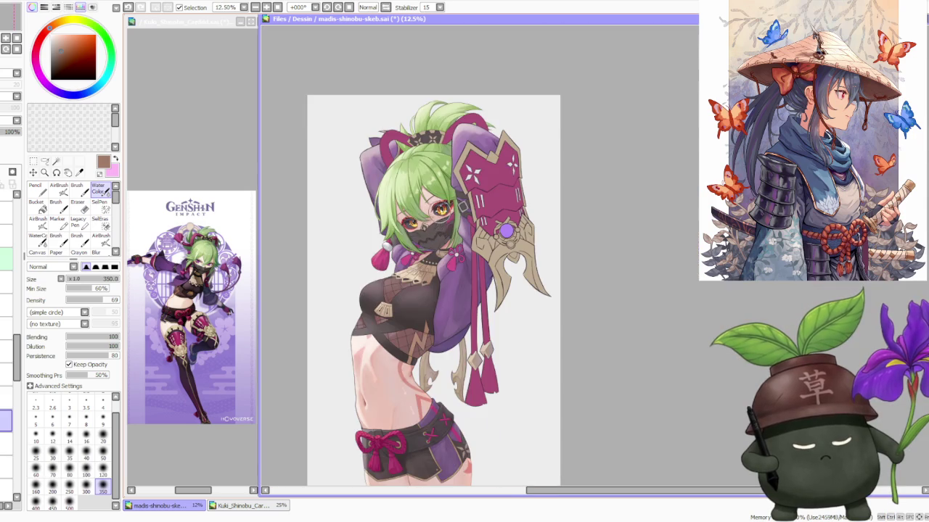
scroll(464, 222, down, 1)
scroll(440, 210, up, 1)
click(59, 189)
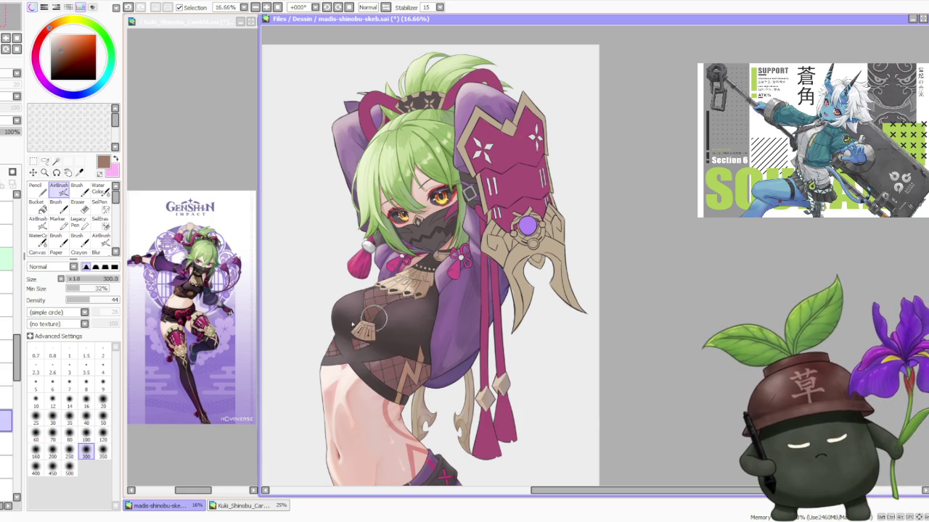
click(98, 189)
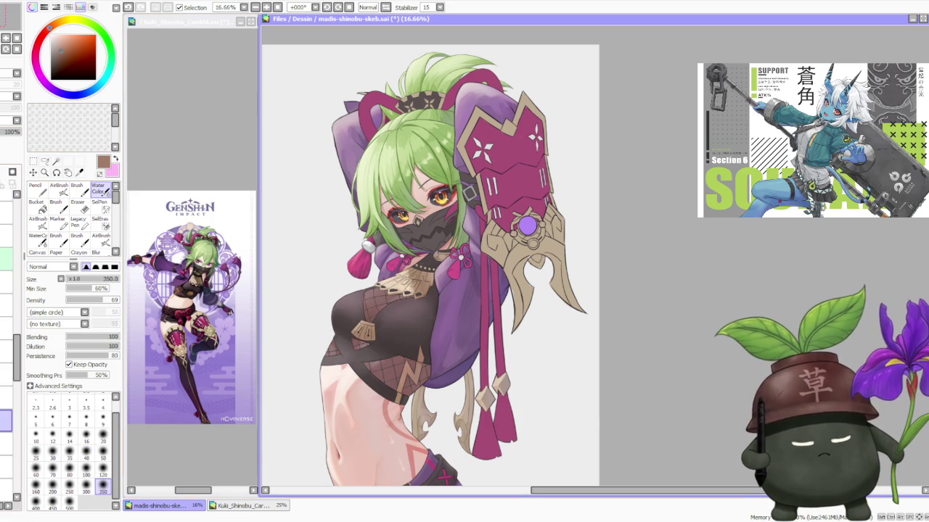
Lower the layer opacity to 64% and switch to the AirBrush with a light peach hue.
click(4, 135)
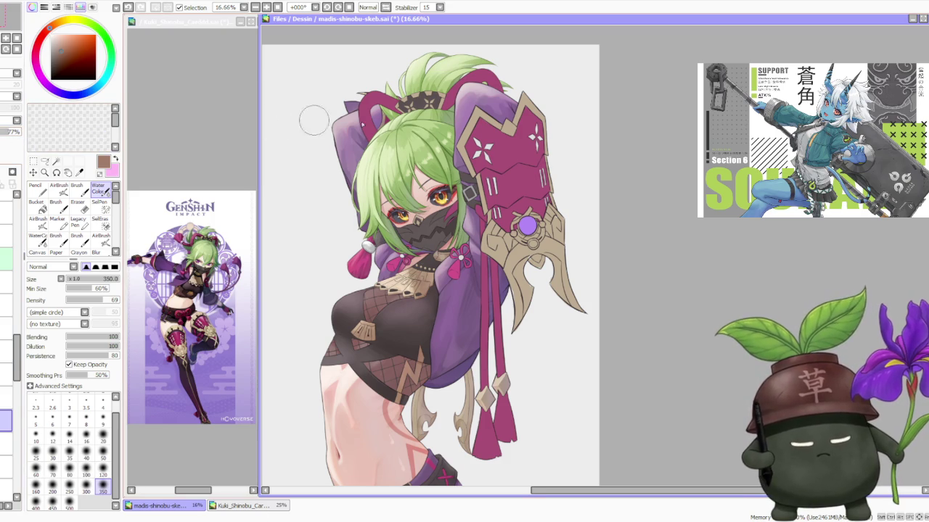
scroll(416, 227, down, 2)
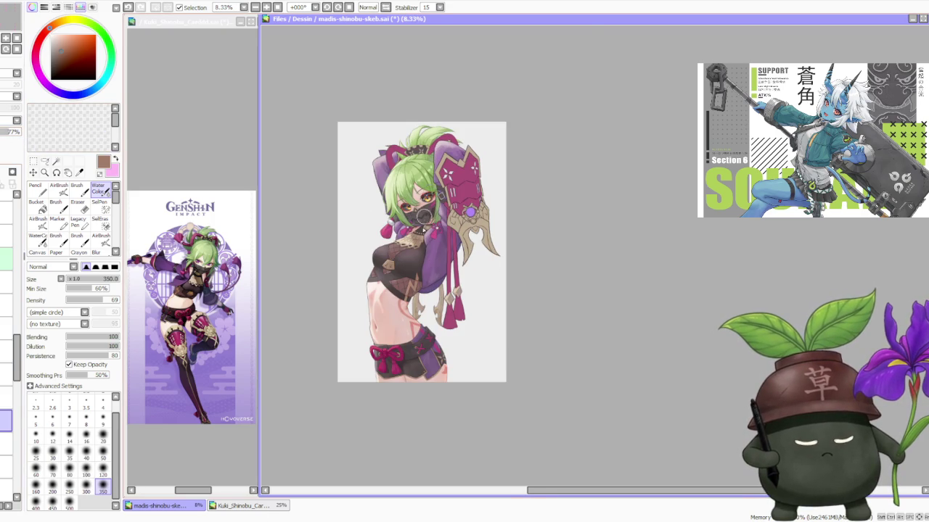
scroll(420, 228, up, 2)
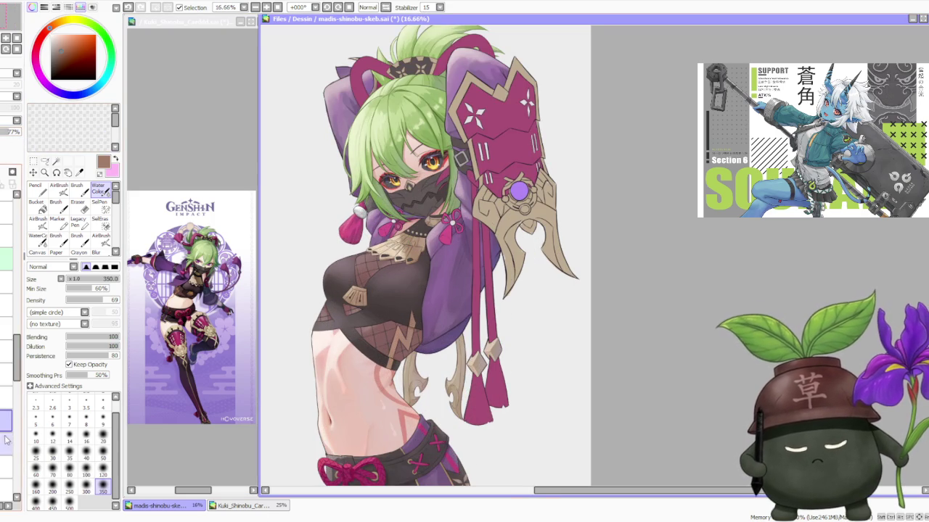
click(58, 188)
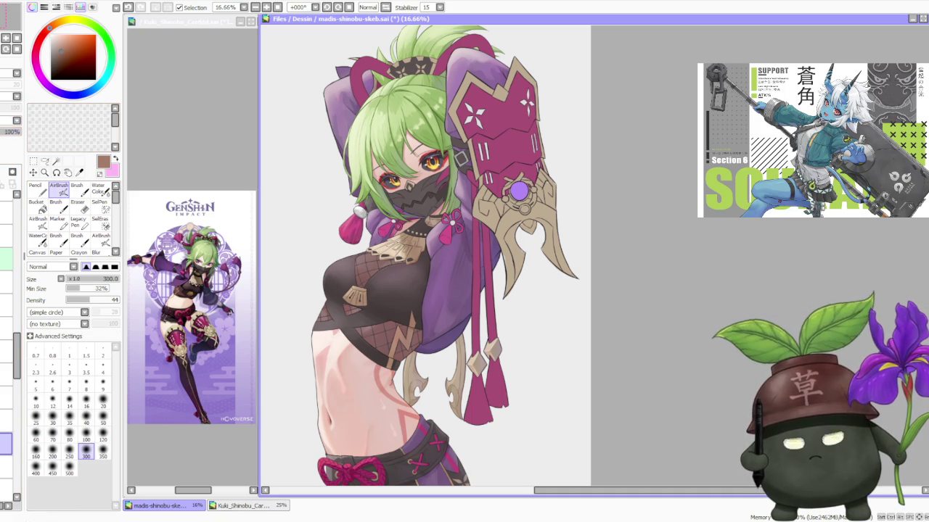
drag(60, 29, 84, 18)
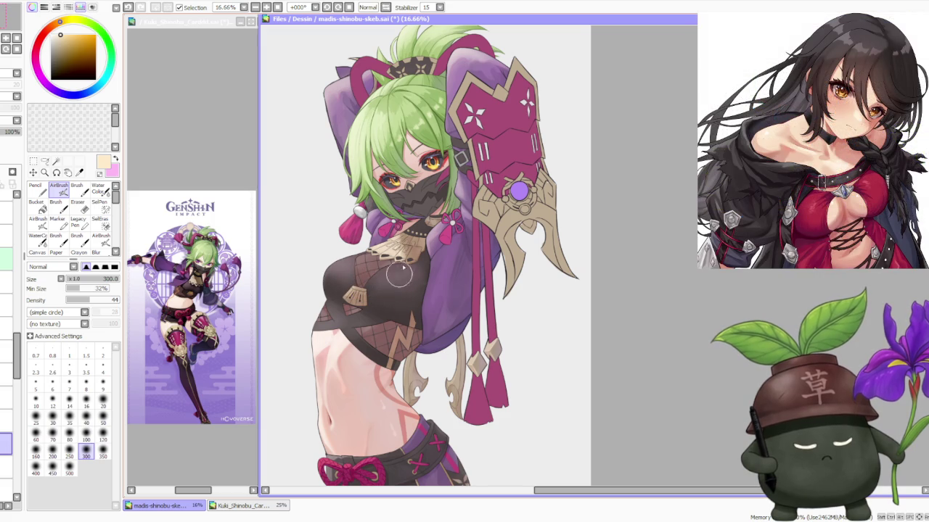
Zoom in and out to review the illustration, then load a dark brown paint colour.
scroll(388, 192, down, 2)
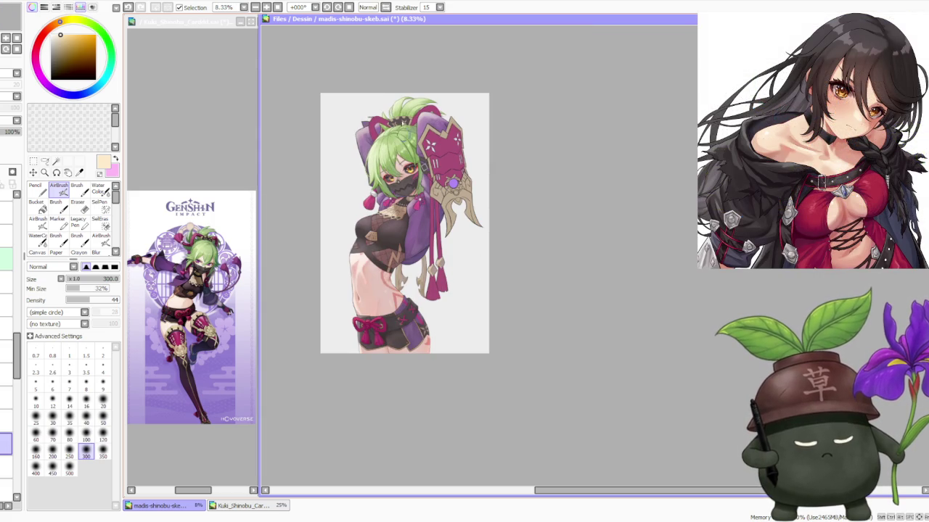
scroll(396, 129, up, 2)
scroll(396, 129, up, 1)
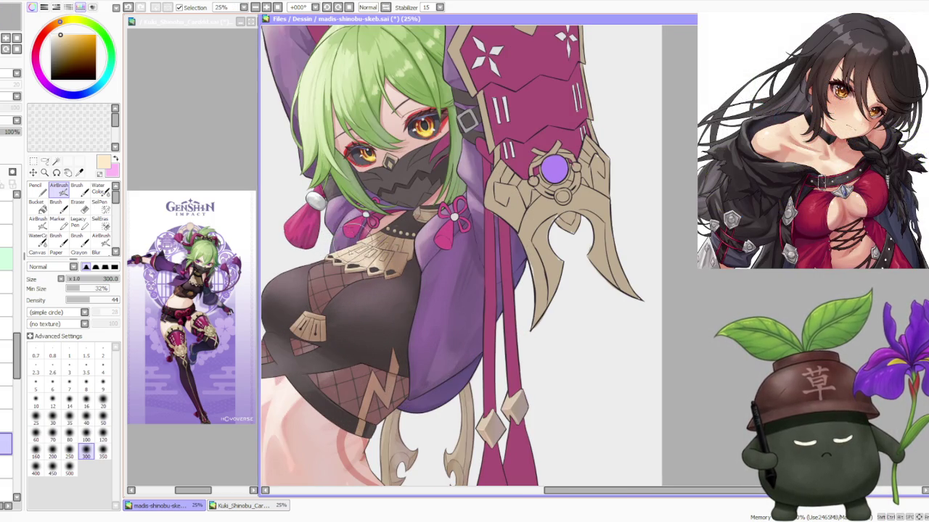
scroll(376, 217, down, 1)
scroll(377, 193, down, 1)
scroll(385, 188, up, 1)
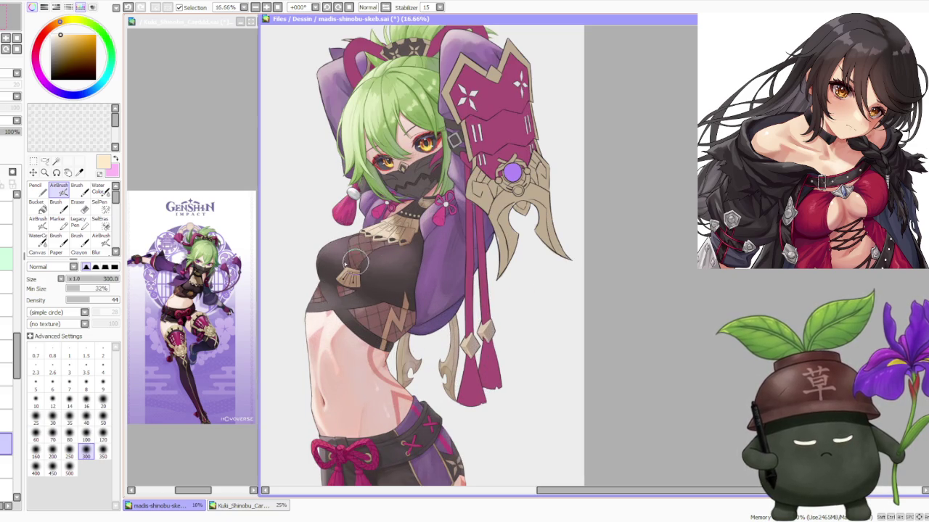
scroll(351, 245, up, 2)
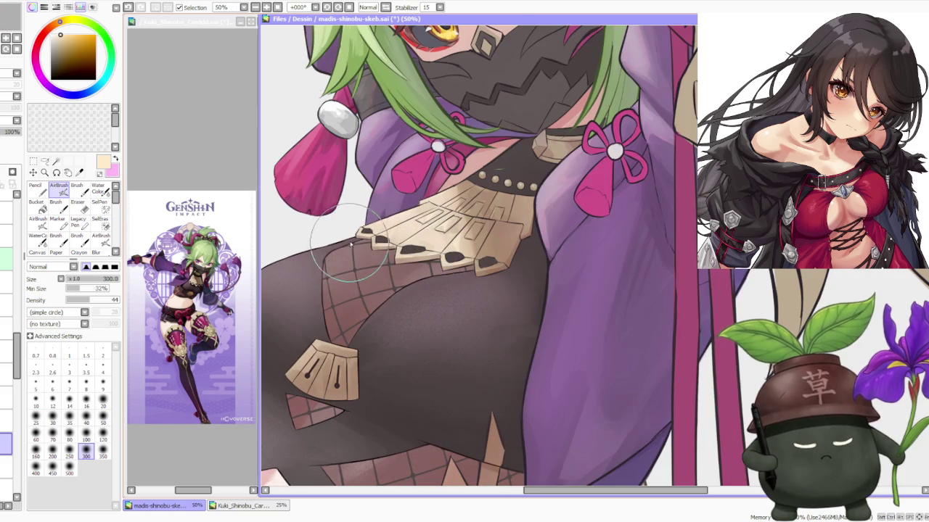
scroll(349, 241, down, 1)
scroll(356, 232, down, 1)
scroll(374, 189, down, 1)
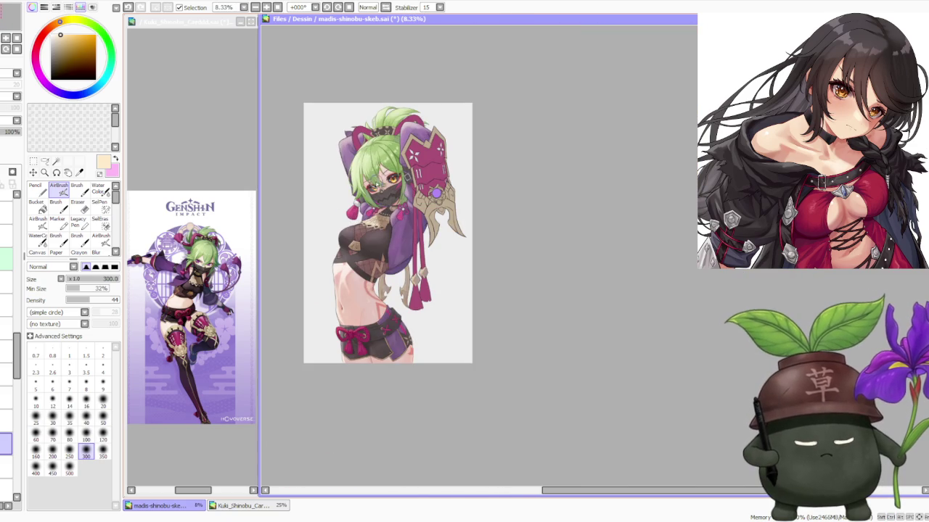
scroll(365, 136, down, 1)
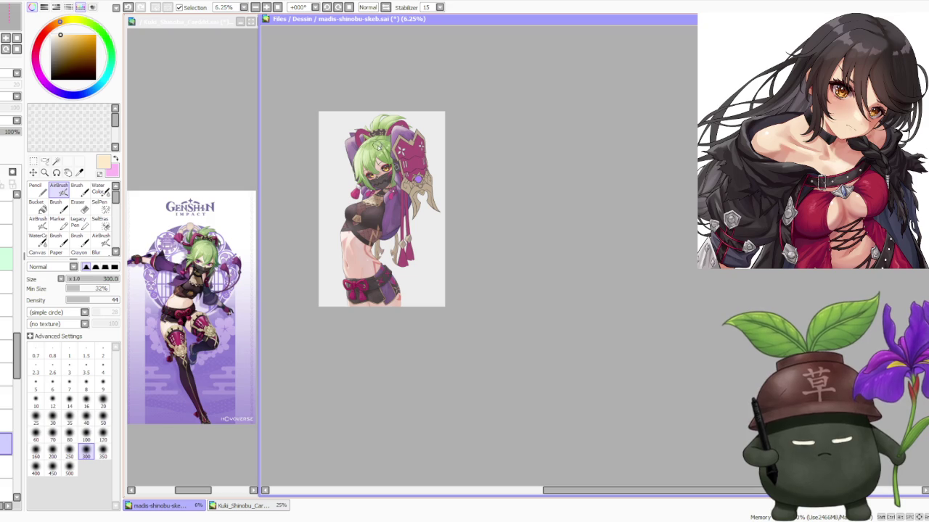
scroll(384, 154, up, 1)
scroll(370, 153, up, 2)
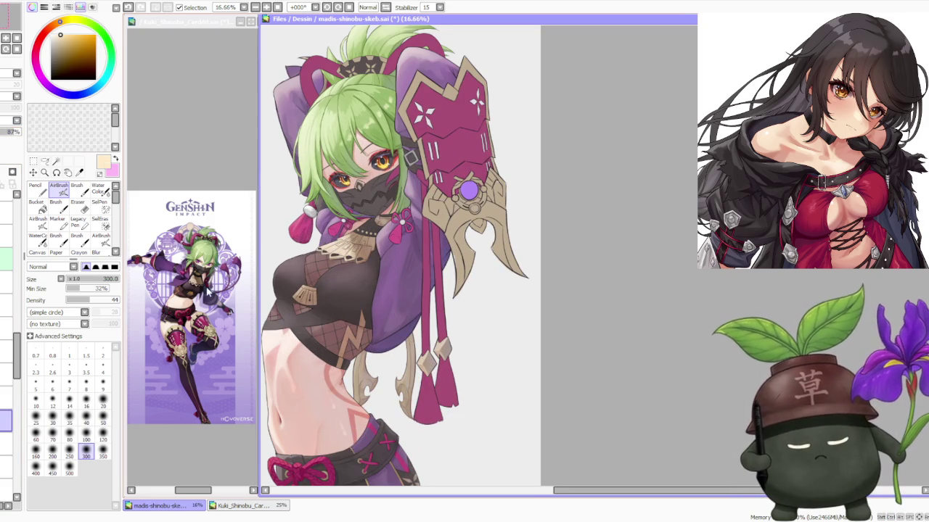
alt+click(207, 291)
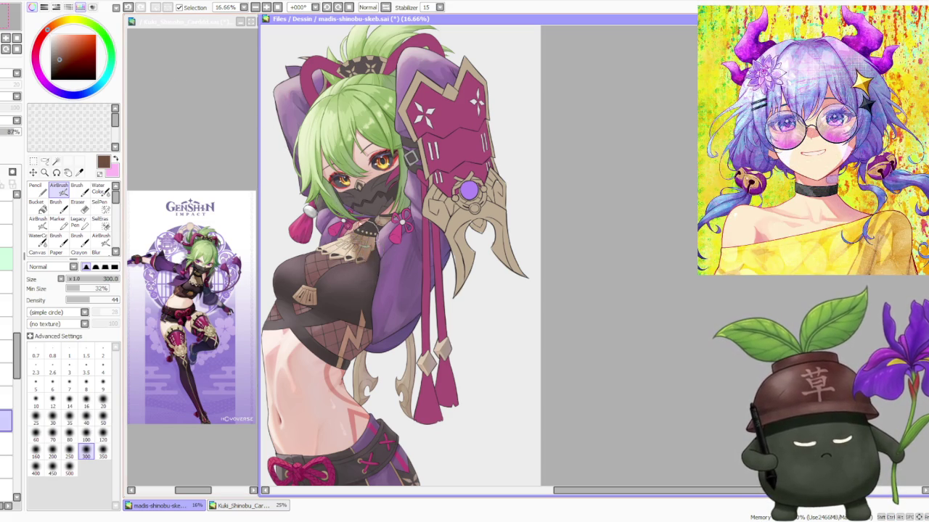
key(c)
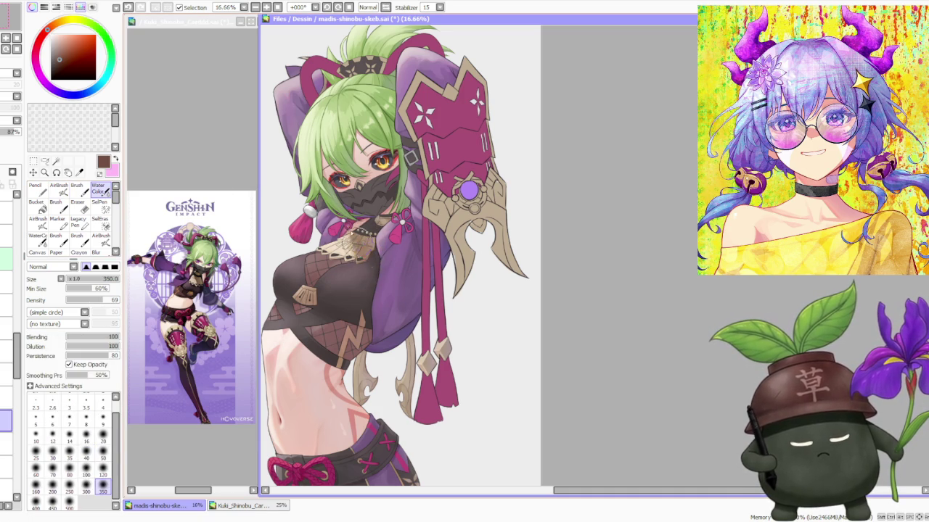
Pick another layer at 100% opacity and reselect the AirBrush (size 300, density 44).
scroll(366, 216, up, 2)
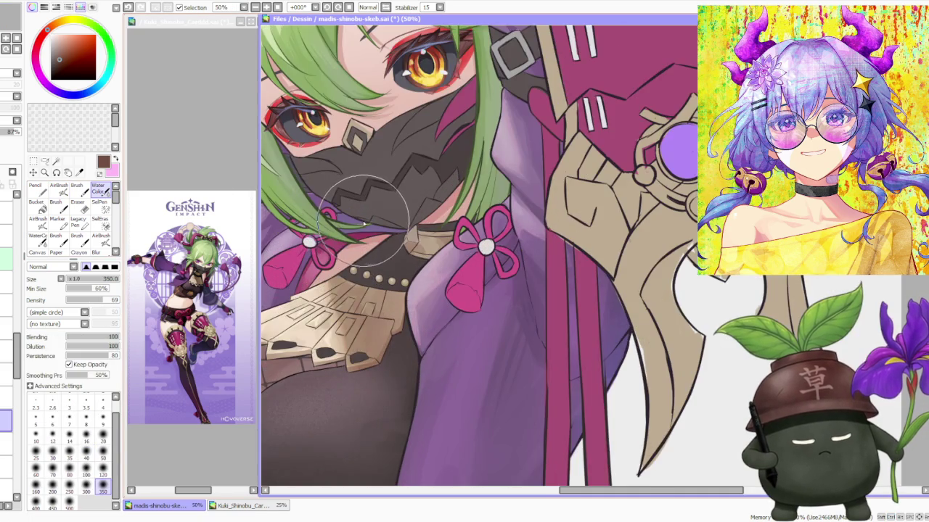
scroll(366, 216, down, 2)
scroll(370, 211, down, 1)
scroll(378, 181, down, 1)
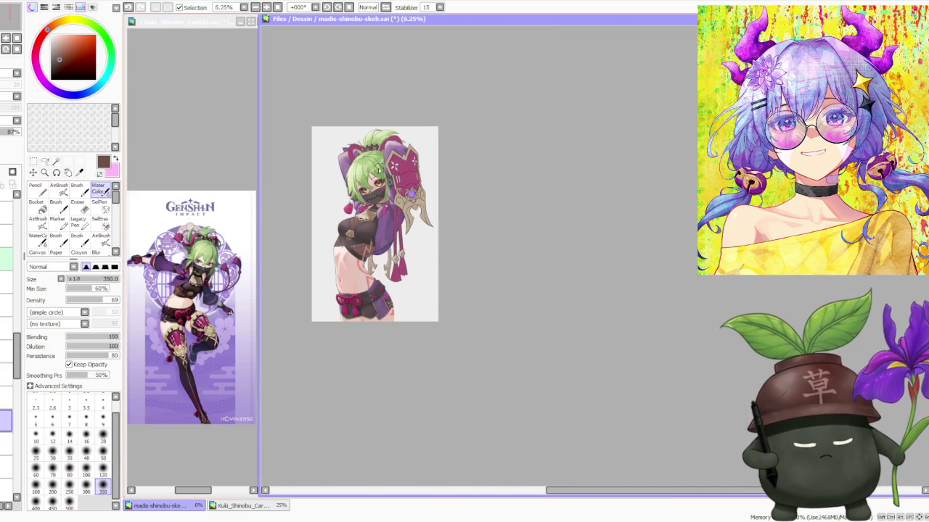
scroll(386, 184, up, 3)
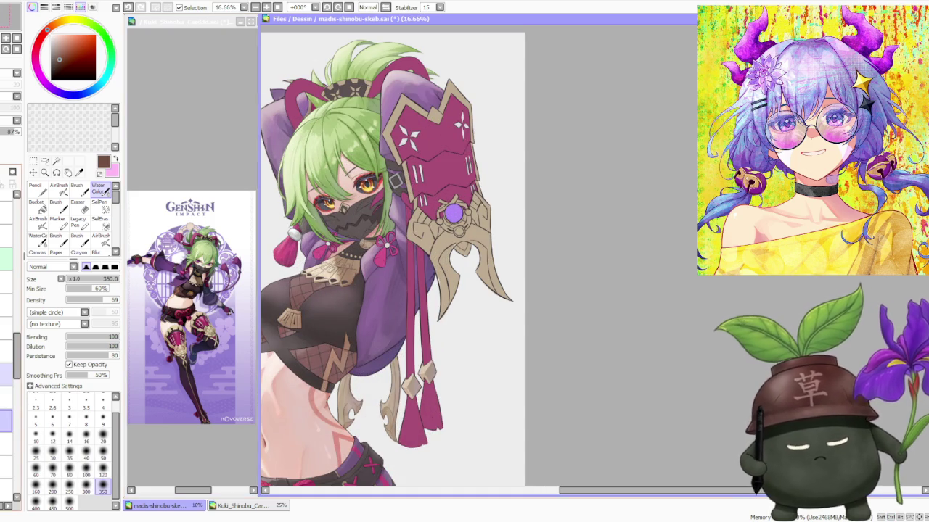
click(6, 374)
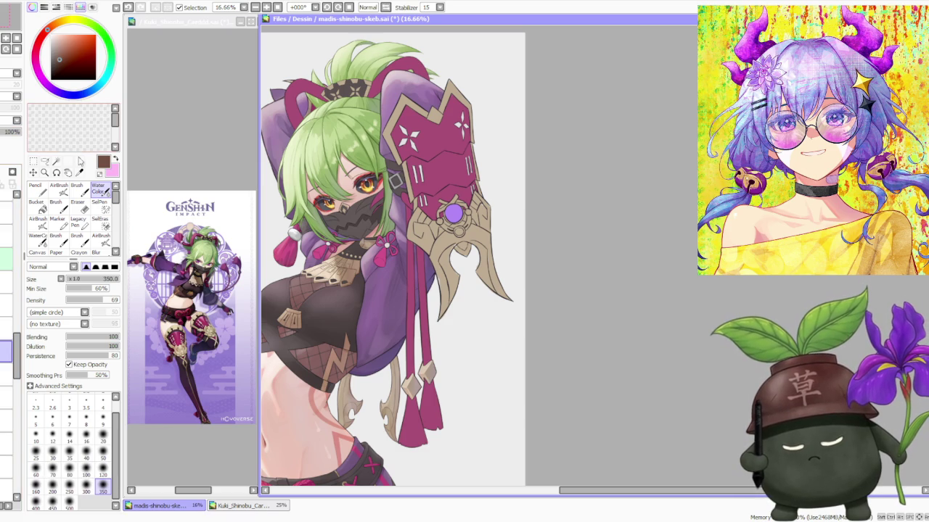
click(59, 188)
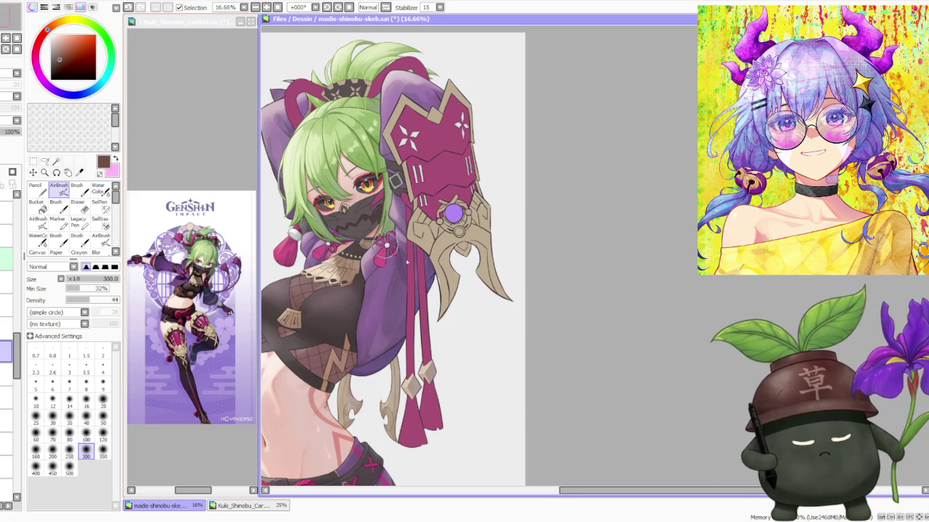
scroll(385, 250, down, 2)
scroll(371, 198, down, 2)
scroll(375, 186, up, 1)
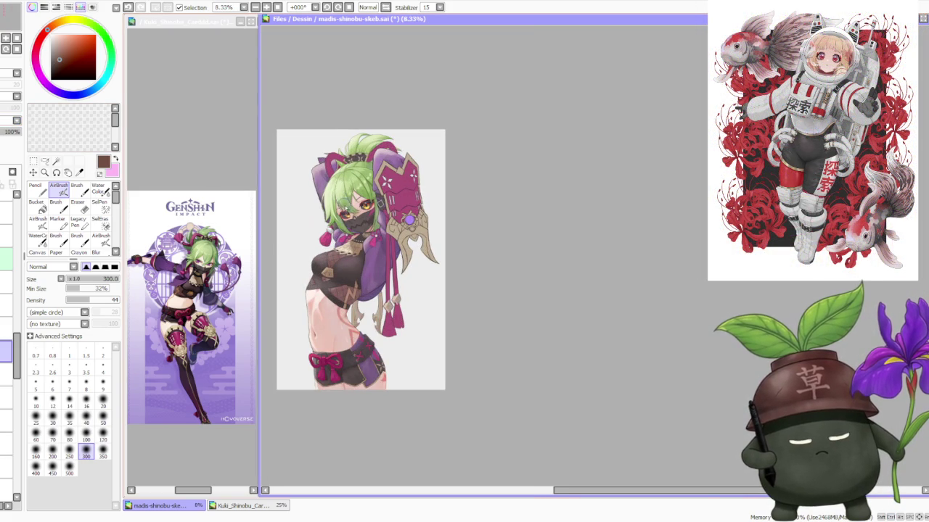
Select the semi-transparent layer at 56% opacity in the Layer panel.
scroll(350, 213, down, 1)
scroll(381, 274, up, 2)
scroll(390, 286, down, 2)
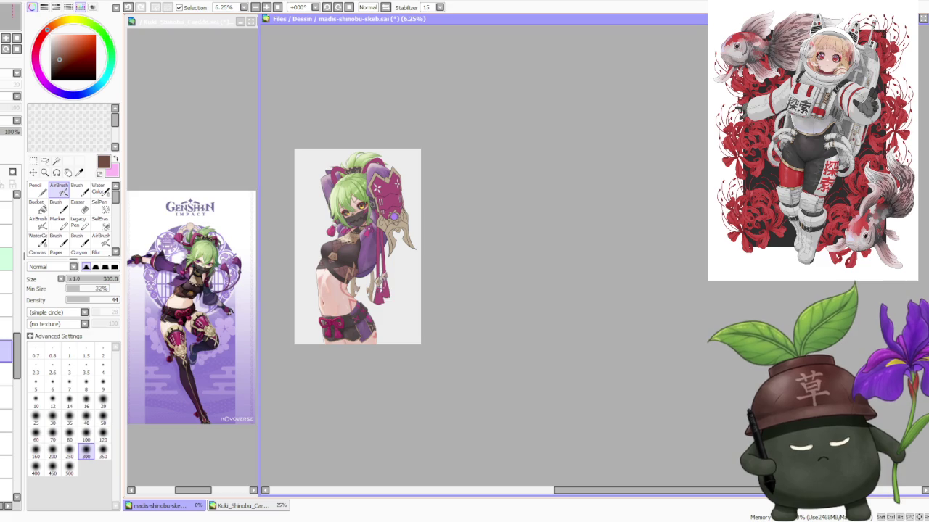
scroll(379, 288, up, 1)
scroll(363, 287, up, 1)
scroll(357, 280, down, 1)
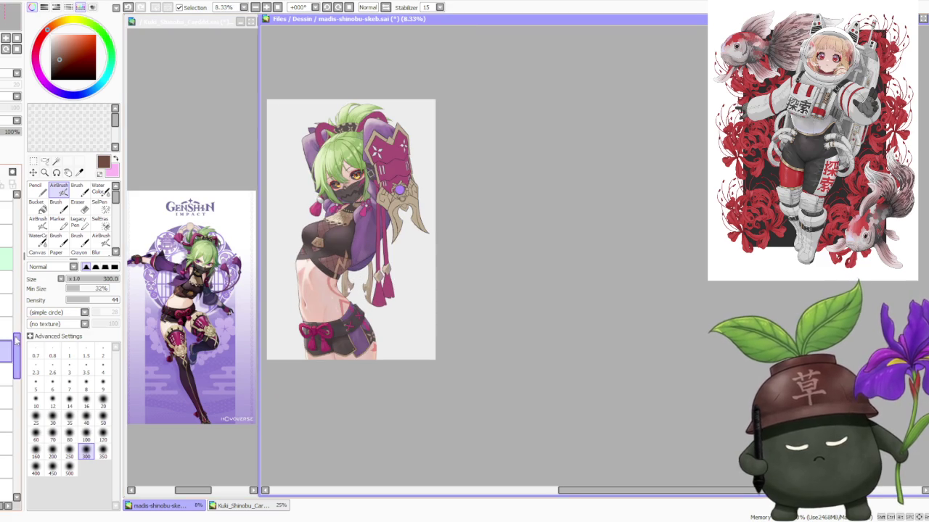
drag(21, 346, 10, 479)
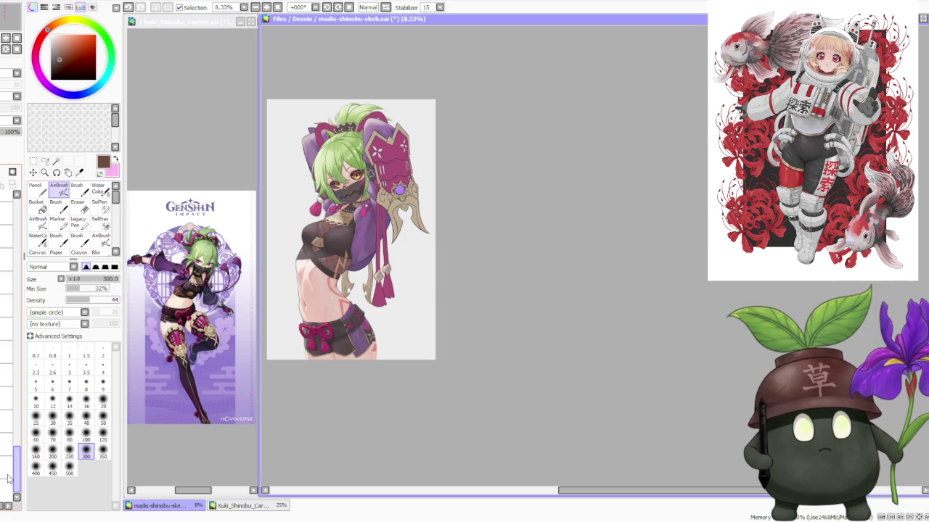
drag(9, 477, 10, 370)
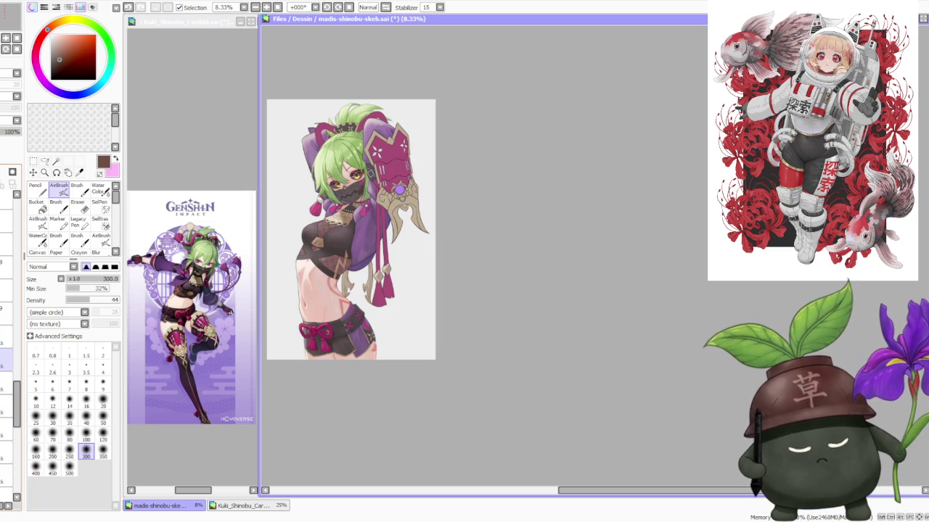
scroll(7, 348, down, 5)
scroll(7, 304, down, 1)
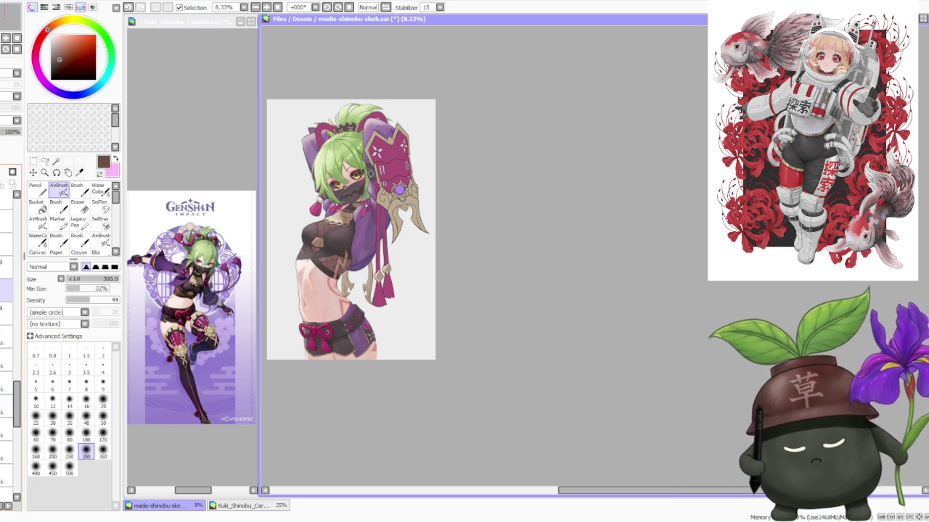
click(6, 267)
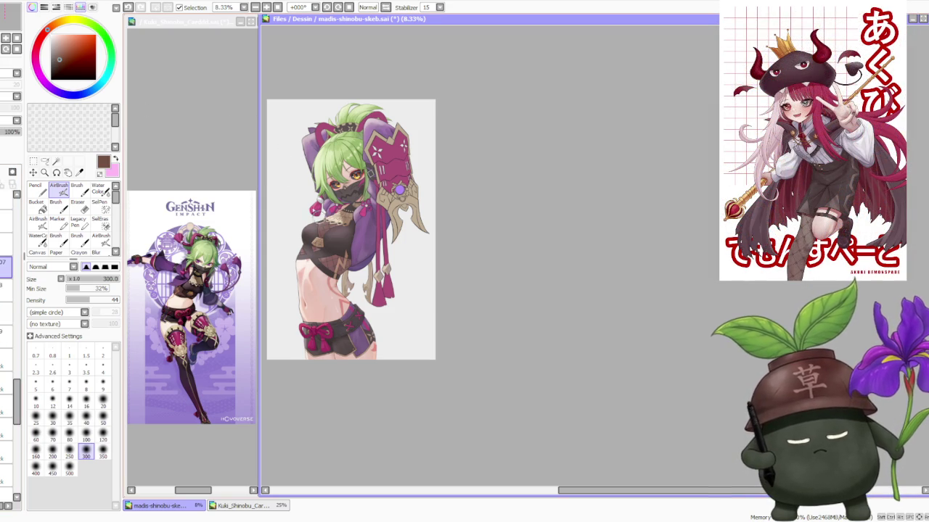
Load a very light pink paint colour and tilt the canvas to -11°.
drag(46, 30, 58, 33)
click(65, 36)
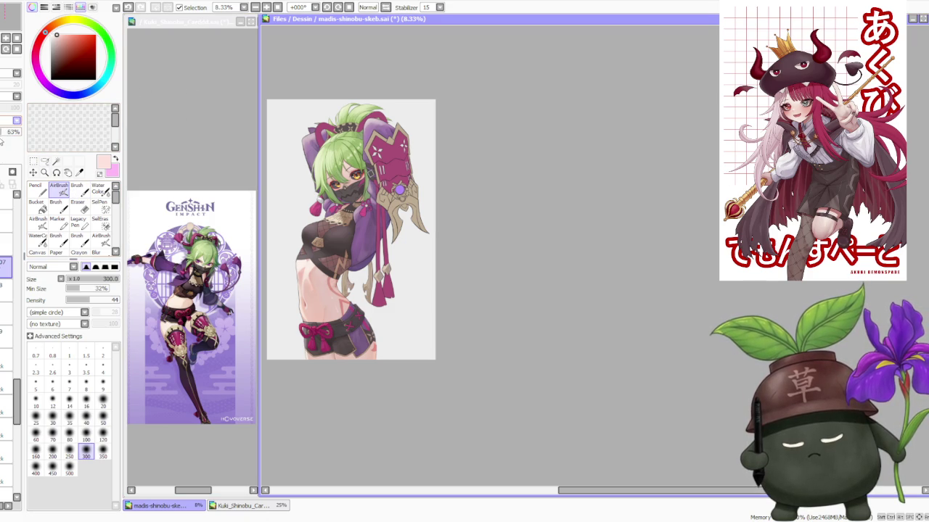
drag(263, 50, 305, 218)
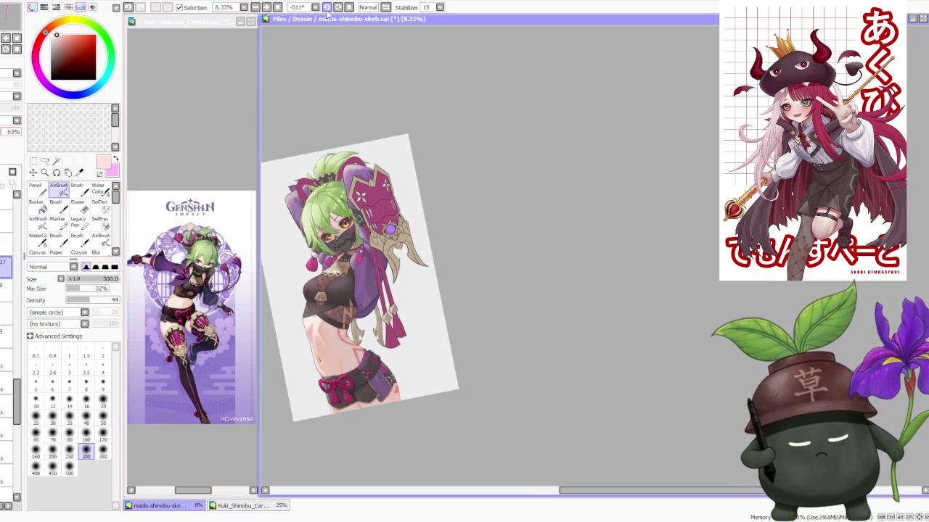
Lower the current layer's opacity to 73%.
scroll(320, 399, up, 5)
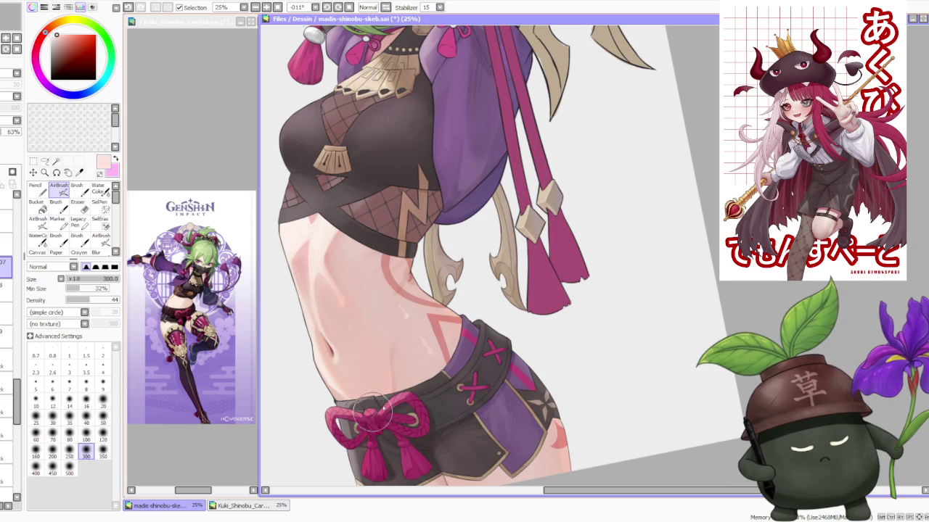
scroll(338, 406, down, 3)
scroll(348, 305, up, 1)
scroll(356, 291, up, 1)
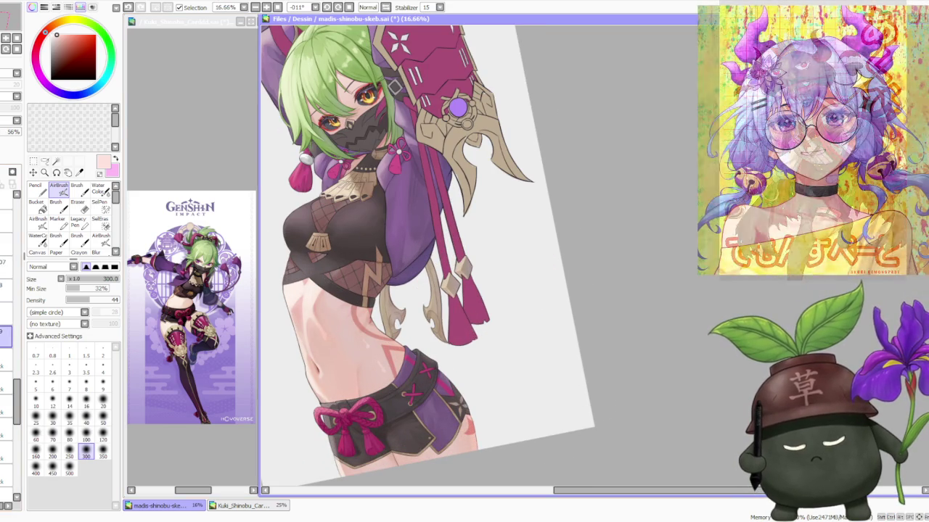
drag(22, 132, 8, 131)
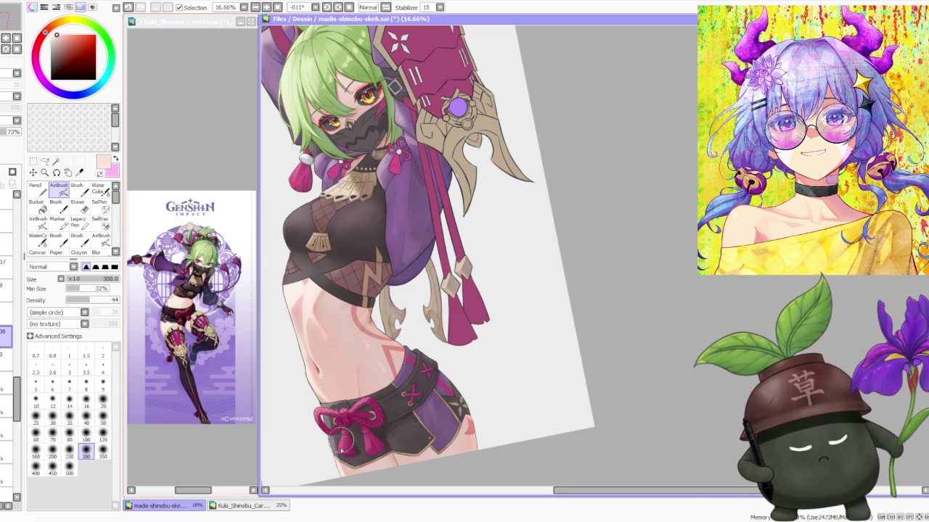
Pick another layer and bucket-fill the character's hair ends with tan.
scroll(355, 327, down, 2)
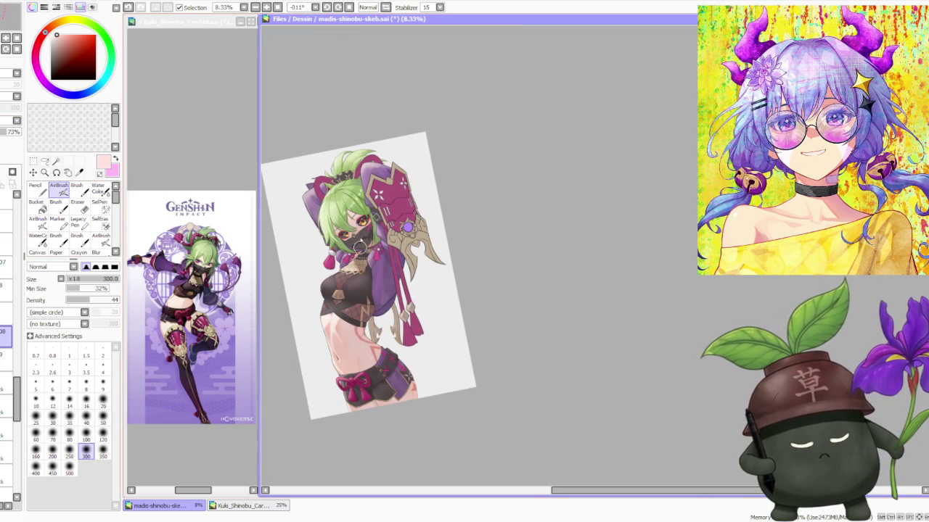
scroll(359, 247, up, 1)
scroll(350, 258, down, 1)
scroll(358, 228, up, 2)
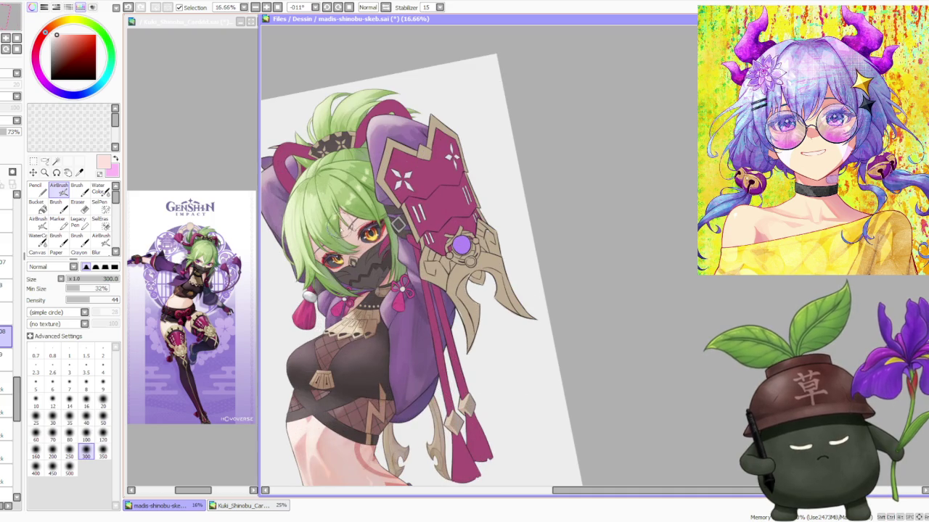
drag(15, 385, 7, 479)
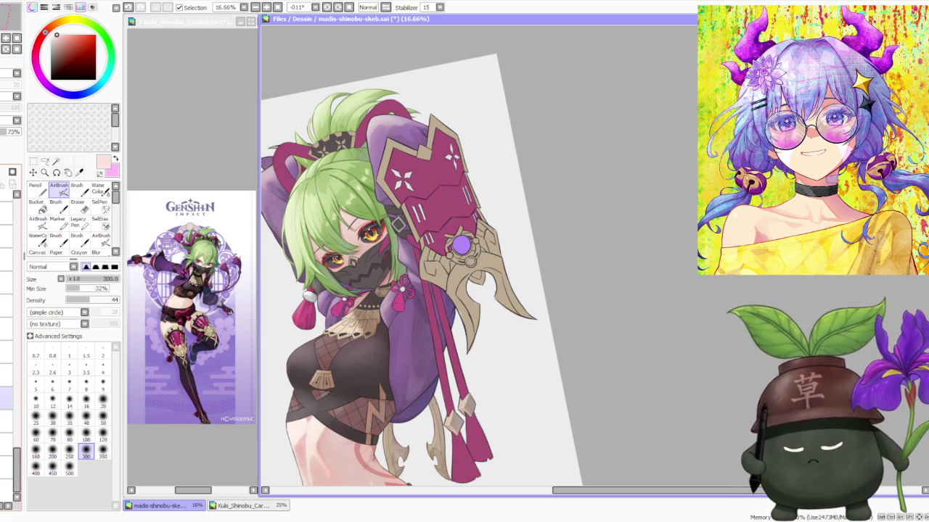
click(5, 398)
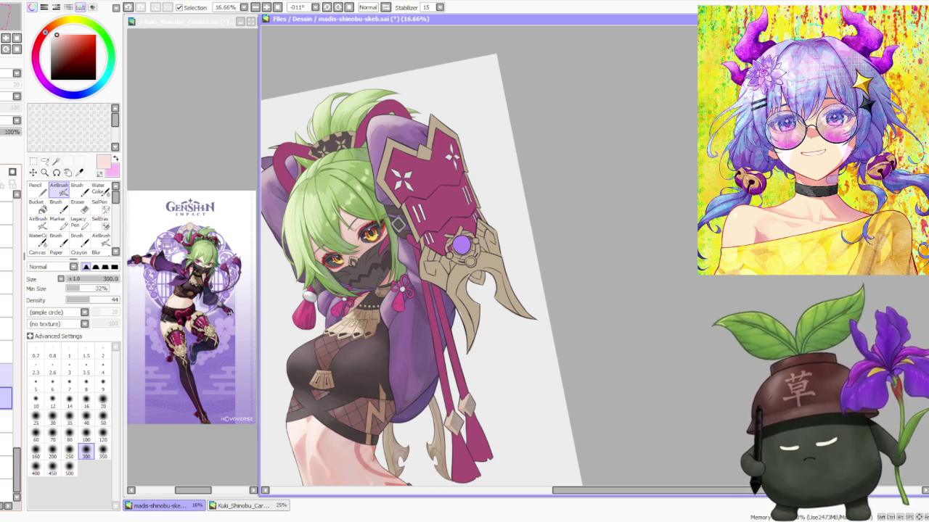
scroll(526, 283, down, 1)
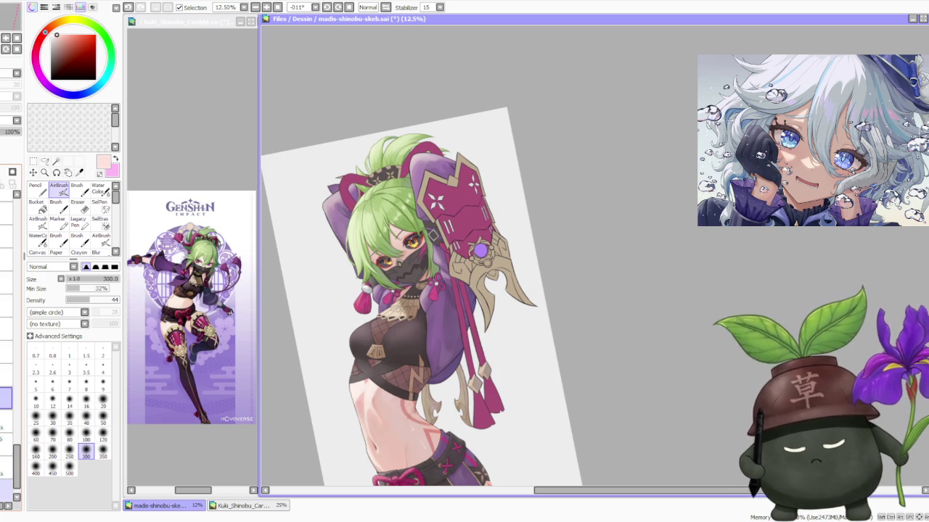
click(7, 468)
click(7, 479)
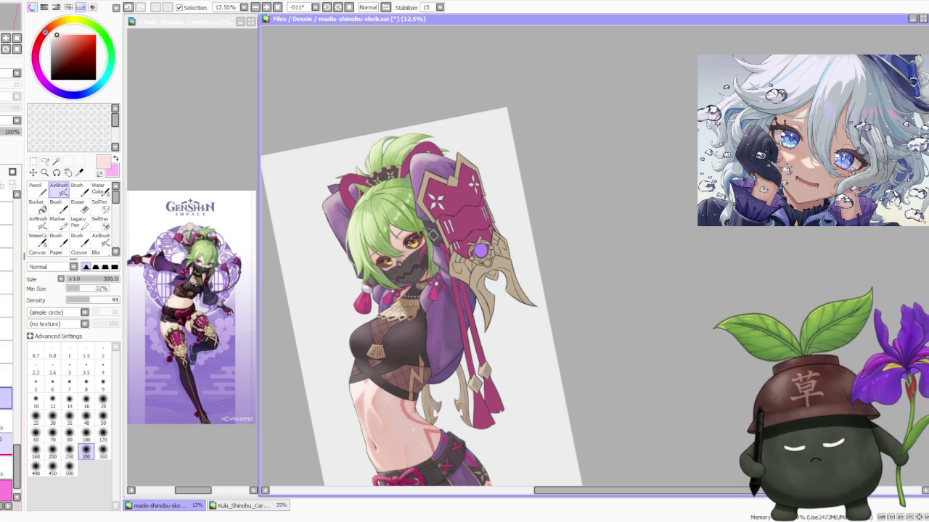
Step through several layers, including the 40% opacity one, then return to the earlier layer.
click(6, 374)
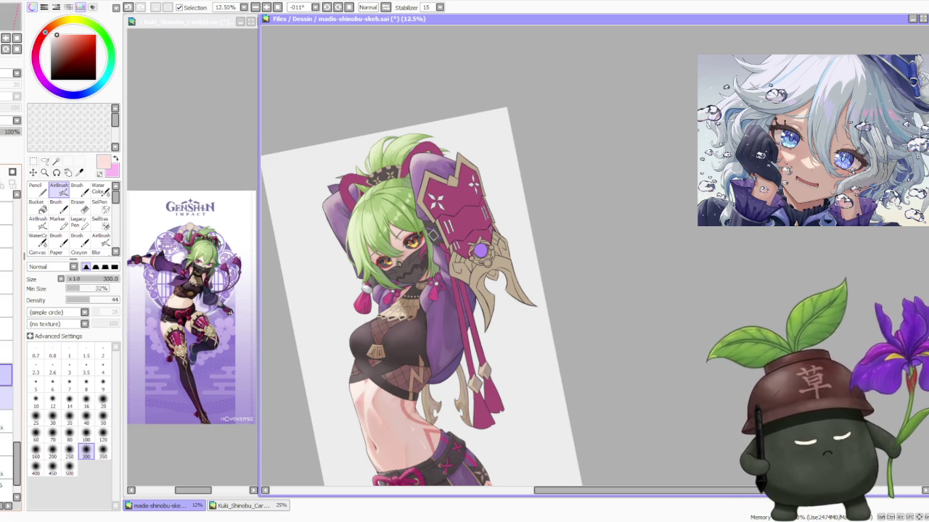
scroll(18, 477, down, 2)
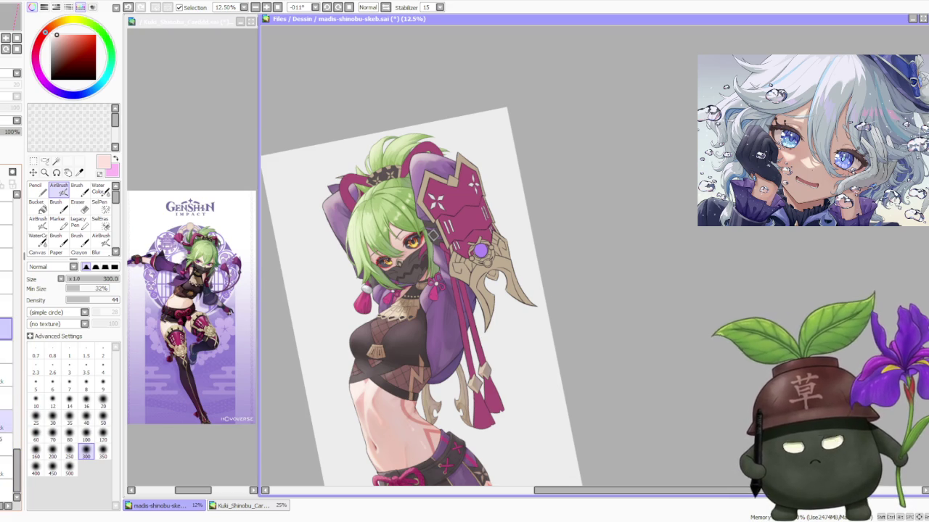
click(6, 421)
click(6, 439)
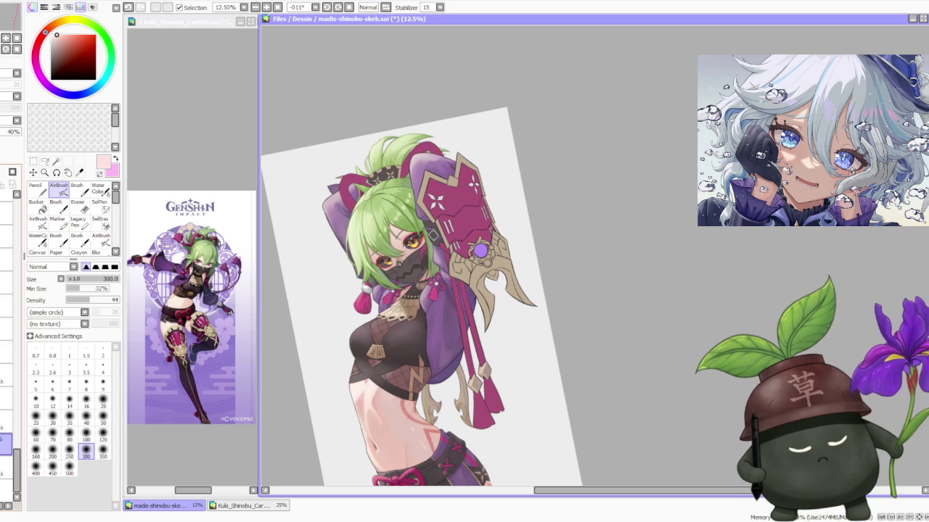
click(6, 398)
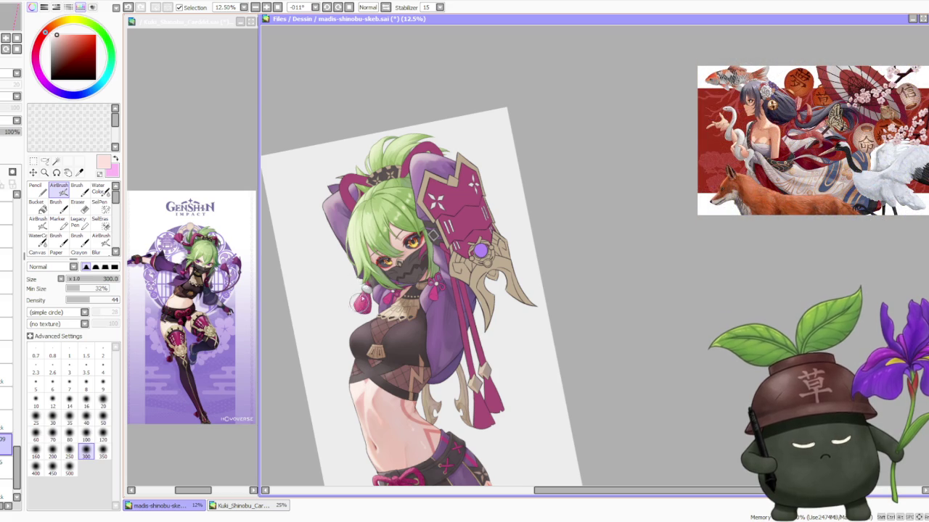
scroll(363, 284, up, 2)
scroll(342, 344, down, 4)
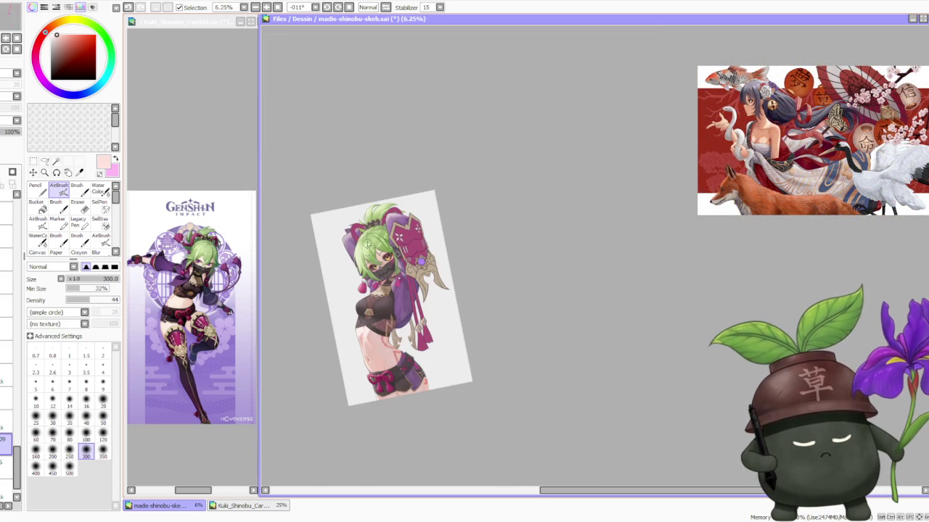
scroll(421, 261, up, 1)
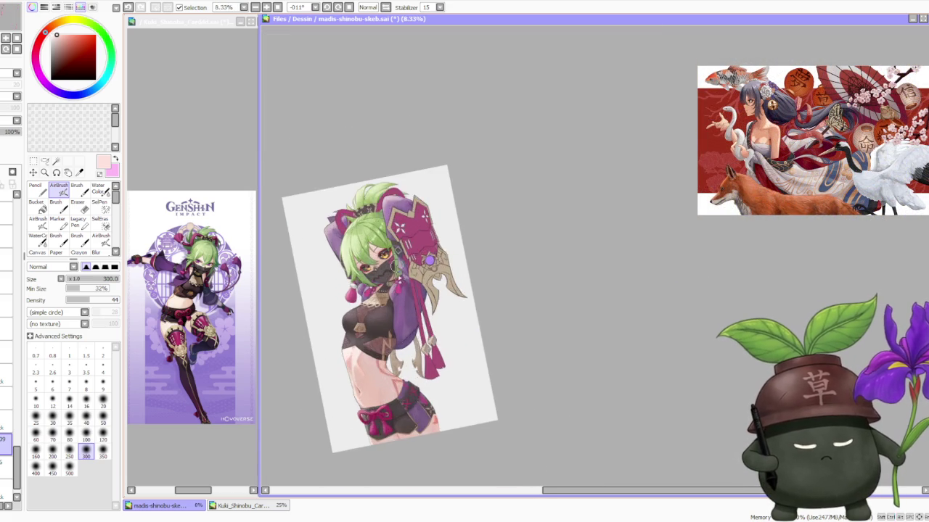
scroll(421, 254, up, 1)
scroll(423, 237, down, 1)
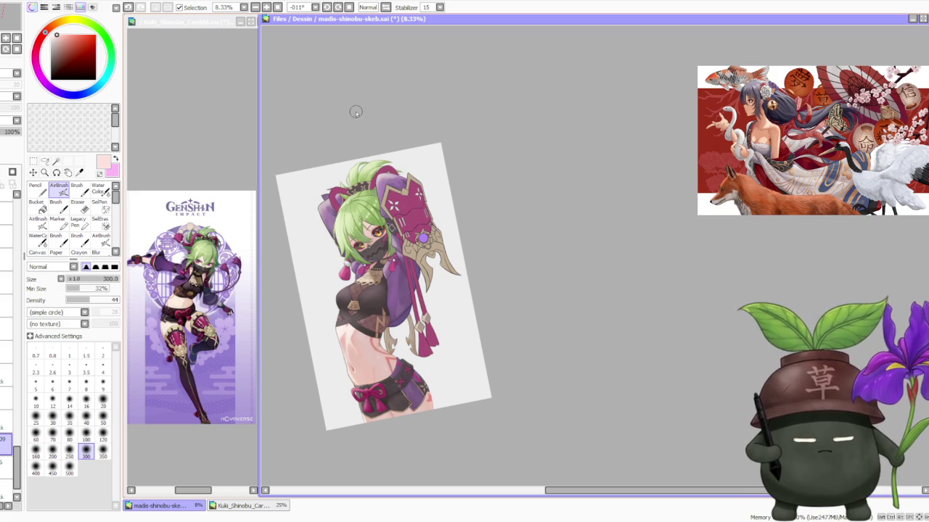
Reset the canvas rotation and bring the Kuki_Shinobu_Cardddd.sai document to the front.
click(349, 7)
scroll(394, 180, down, 1)
scroll(366, 155, up, 1)
scroll(370, 153, up, 1)
scroll(379, 161, down, 1)
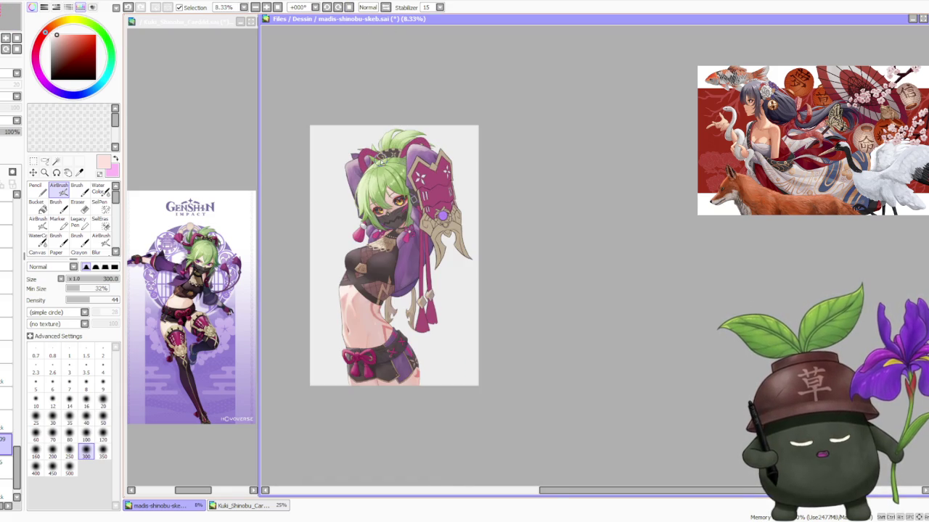
click(130, 158)
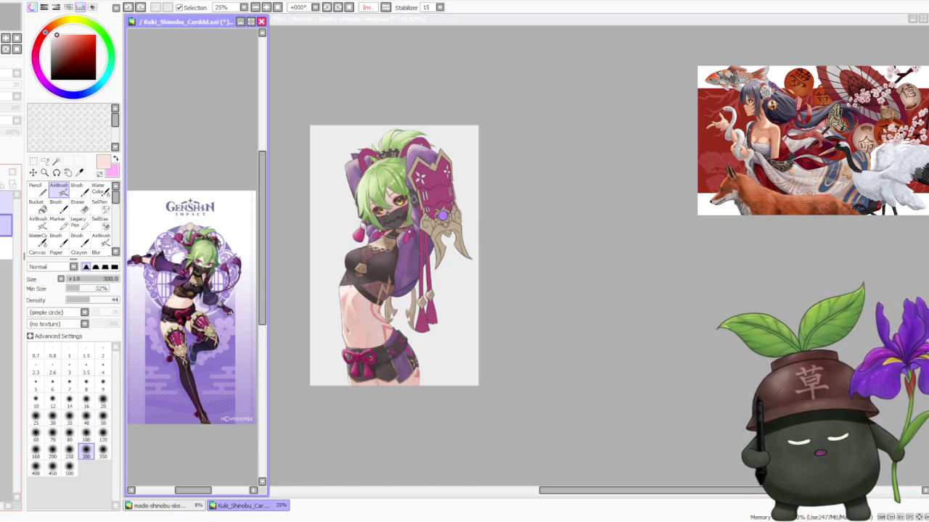
Paste the dark-haired girl image into the card document, replacing a mistaken weapon paste.
key(ctrl+v)
key(ctrl+z)
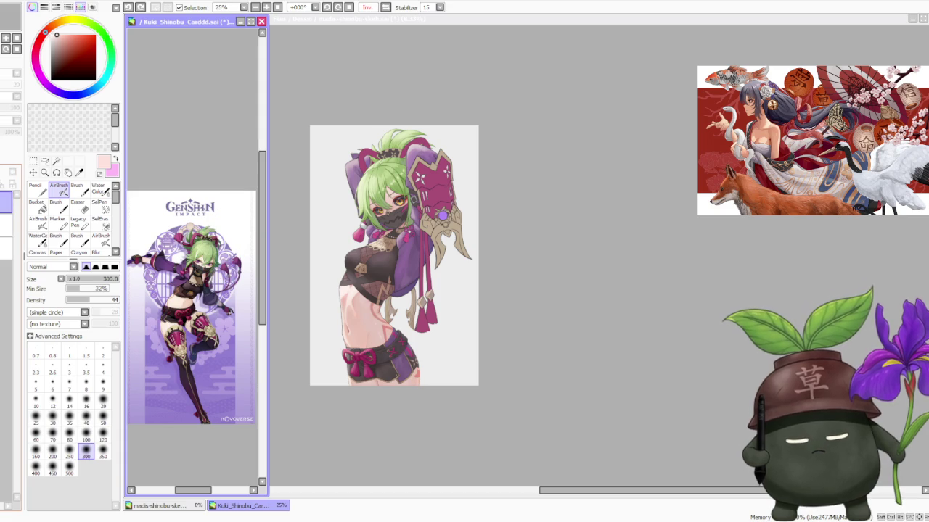
key(ctrl+v)
scroll(142, 229, up, 1)
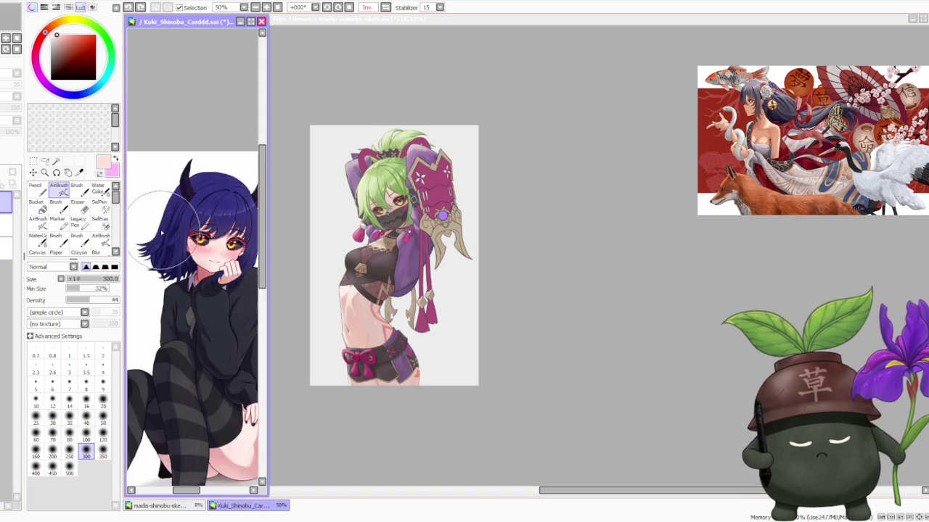
scroll(142, 229, up, 1)
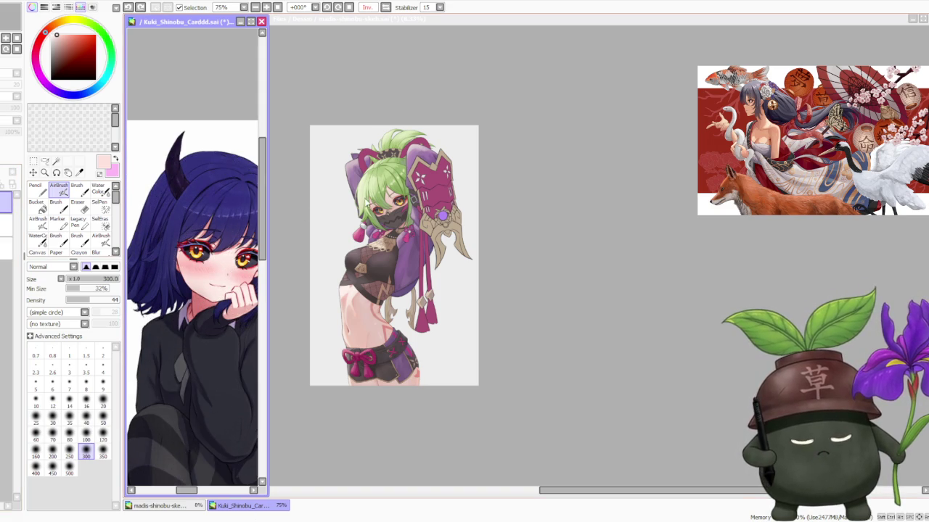
On the main illustration, toggle a layer's visibility and desaturate the artwork to greyscale.
click(575, 219)
scroll(386, 219, up, 1)
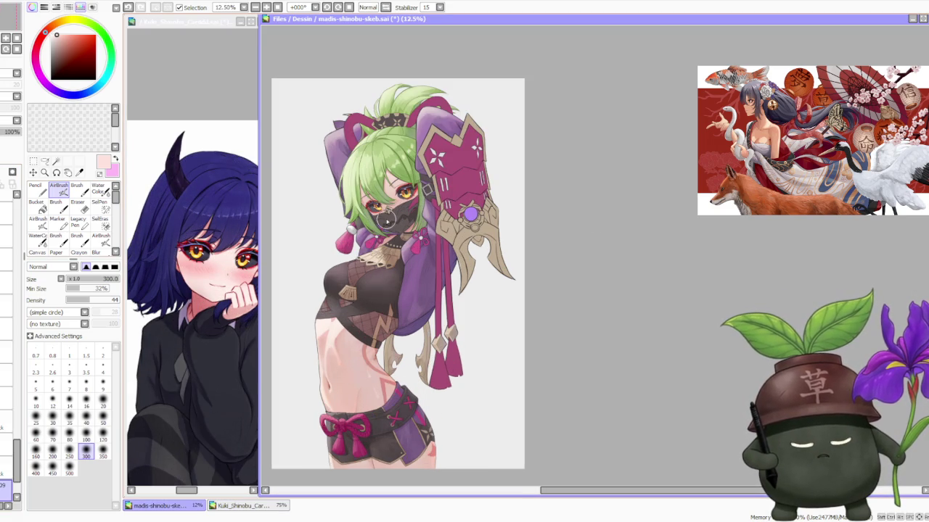
scroll(386, 219, up, 1)
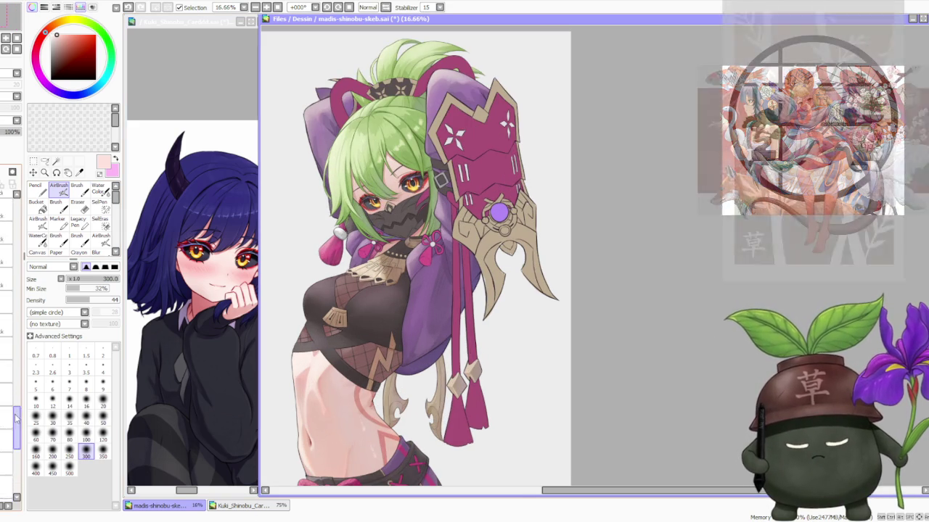
click(9, 251)
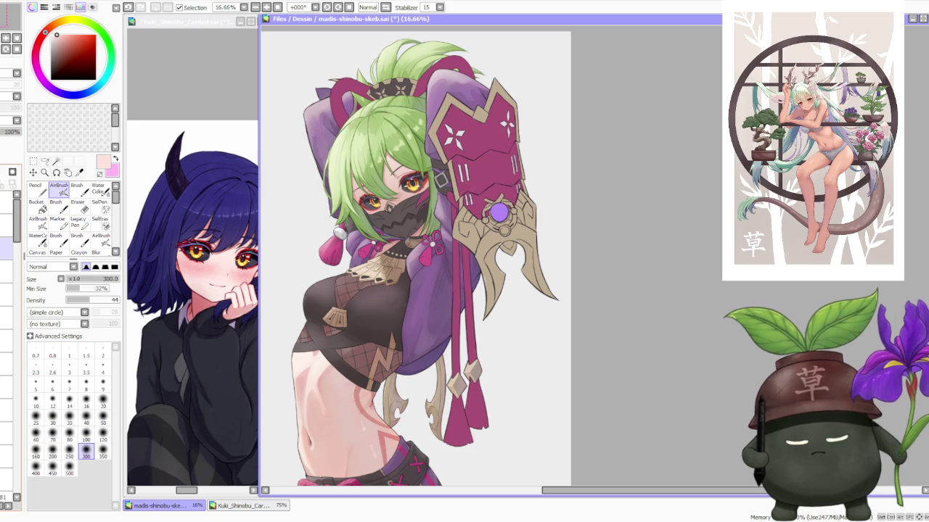
click(4, 249)
click(4, 249)
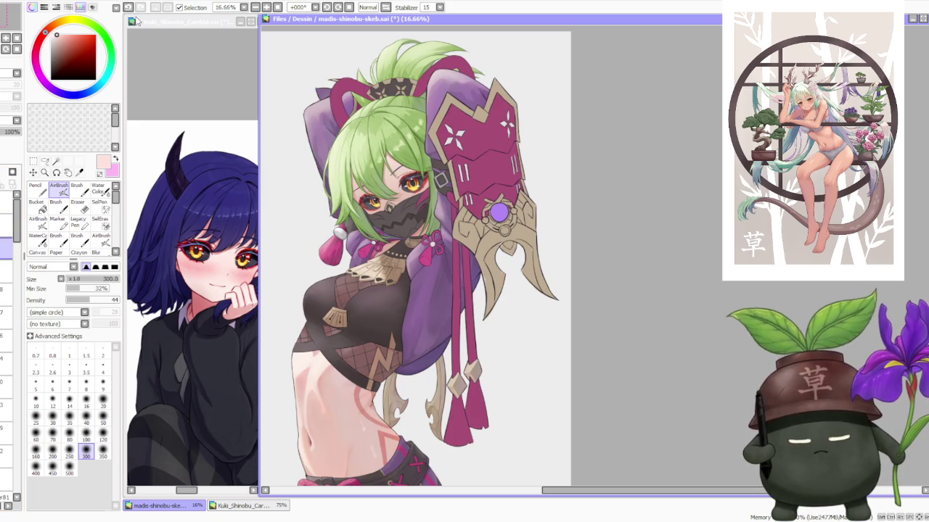
click(539, 215)
drag(772, 283, 655, 306)
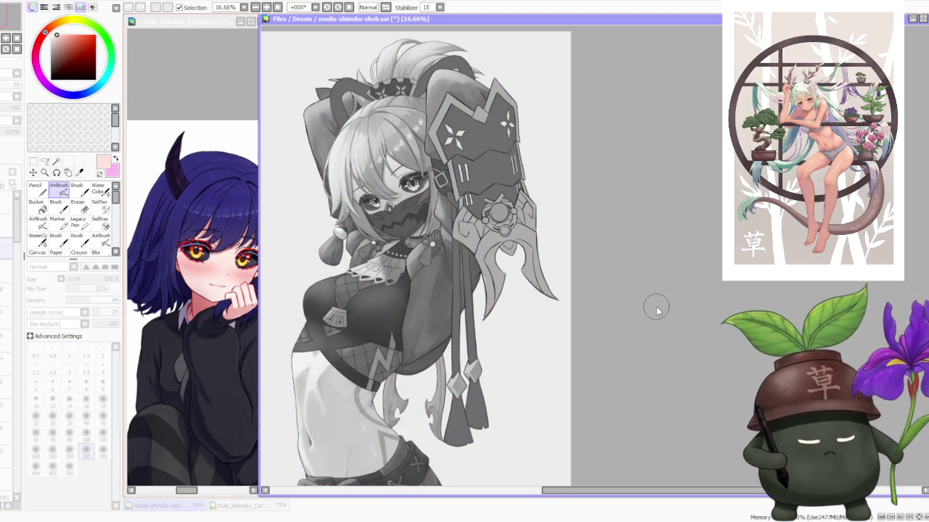
Zoom in and out over the illustration to review it after the greyscale check.
scroll(532, 237, down, 2)
scroll(505, 234, up, 1)
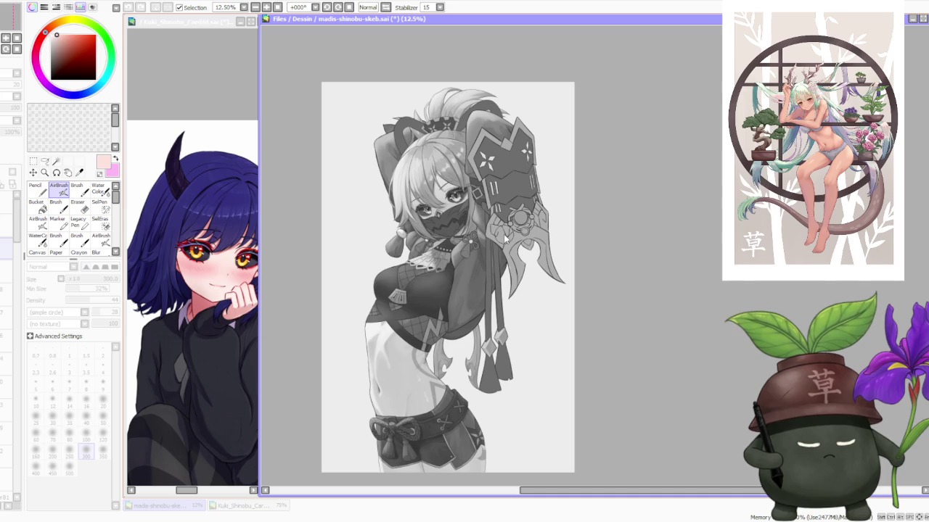
scroll(504, 233, down, 1)
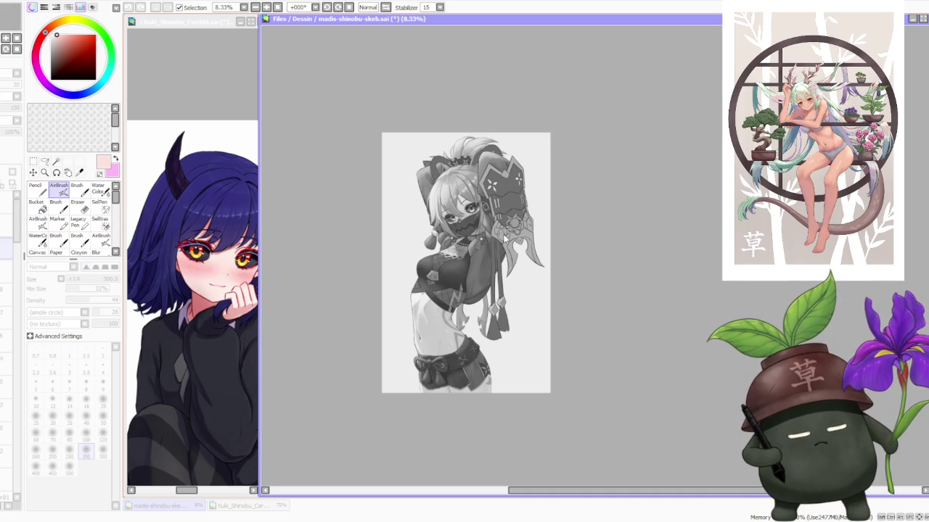
scroll(502, 218, up, 1)
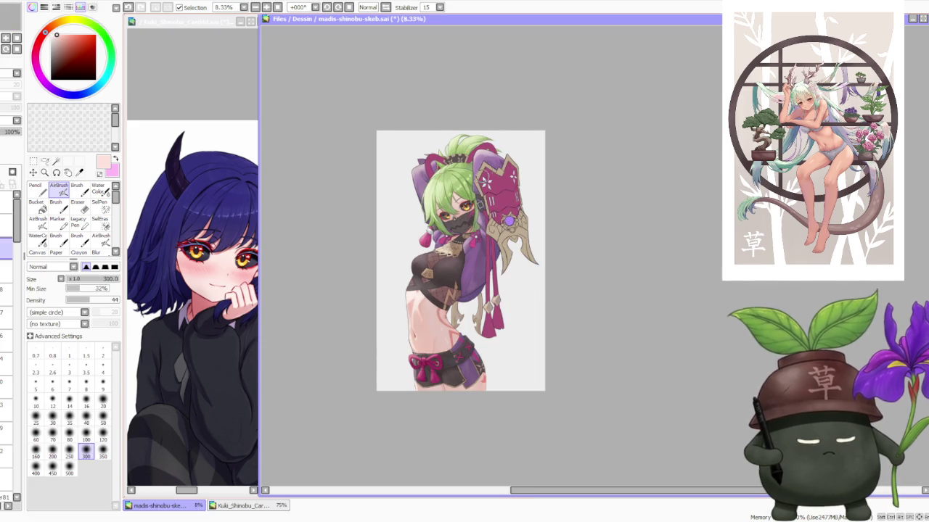
Switch to the regular Brush and paint soft pink blush on the cheek.
scroll(494, 153, up, 1)
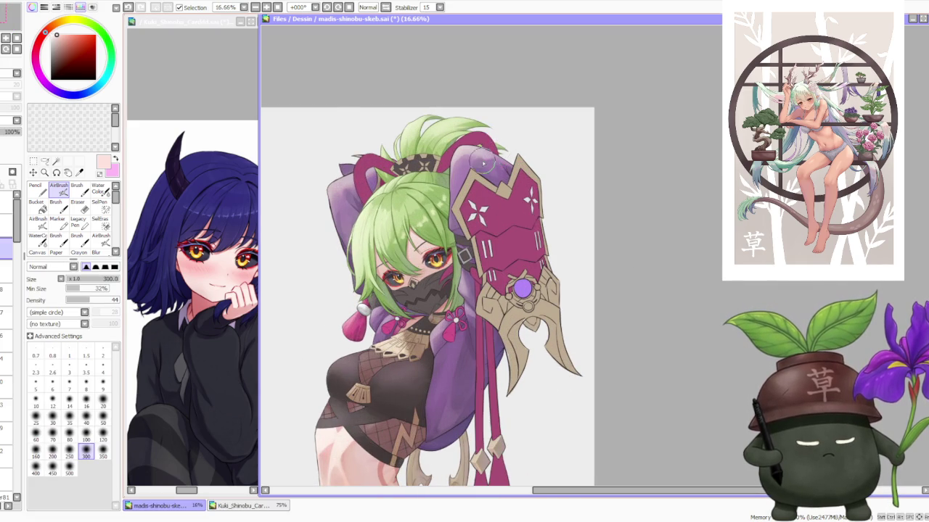
scroll(488, 159, down, 1)
scroll(446, 230, up, 1)
scroll(446, 231, up, 1)
scroll(446, 230, up, 2)
scroll(447, 232, down, 1)
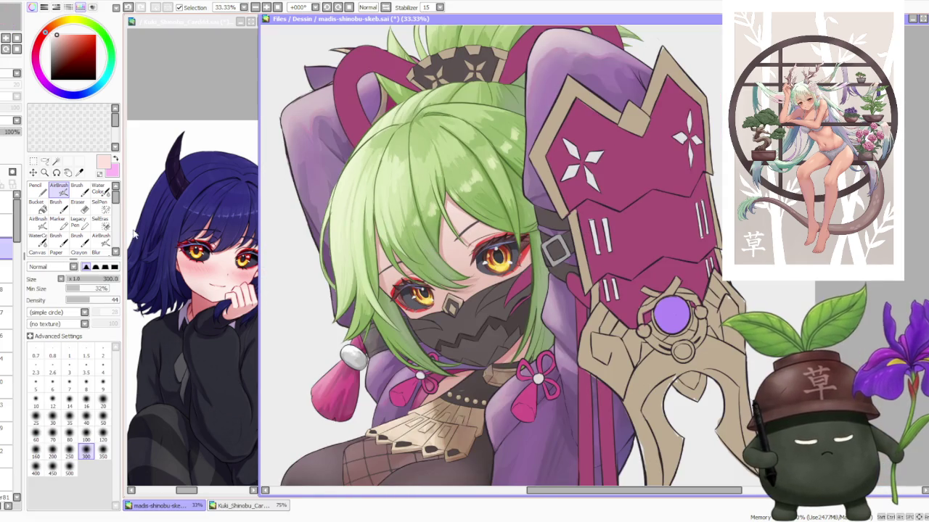
drag(18, 226, 18, 274)
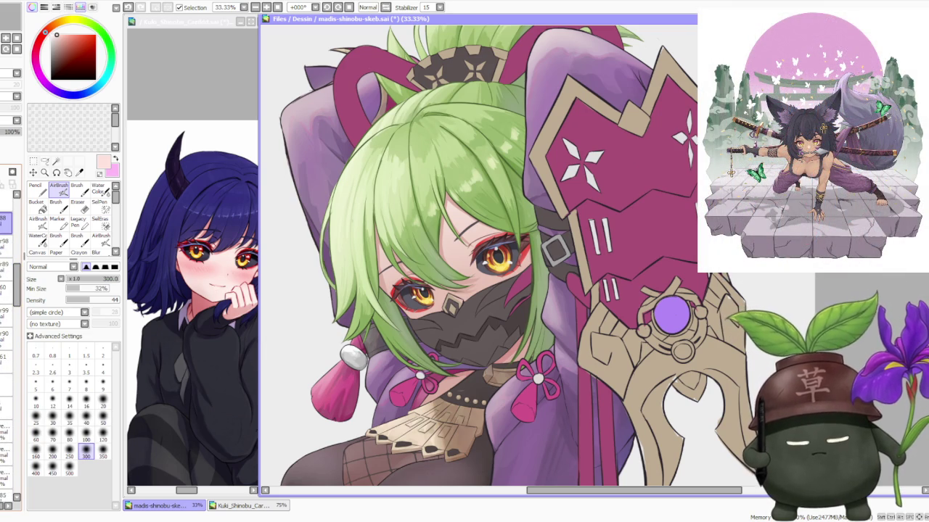
click(77, 190)
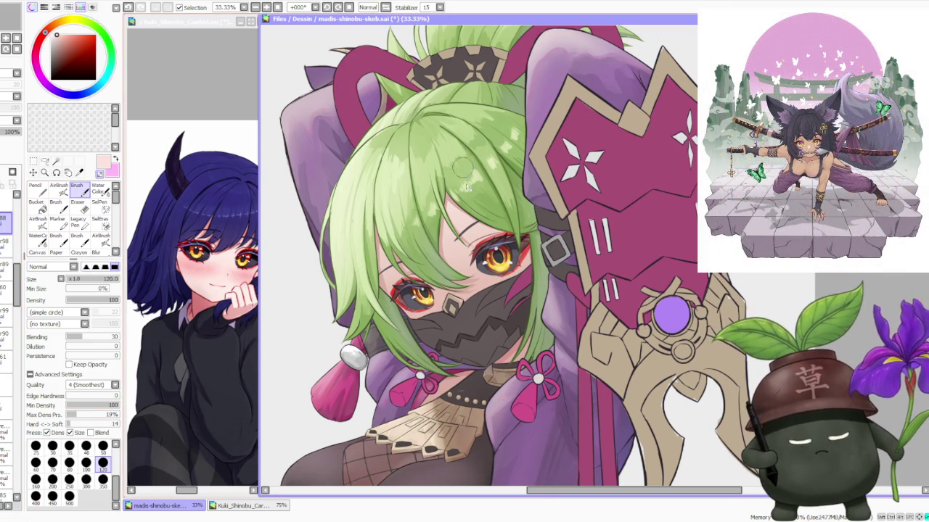
scroll(471, 274, up, 3)
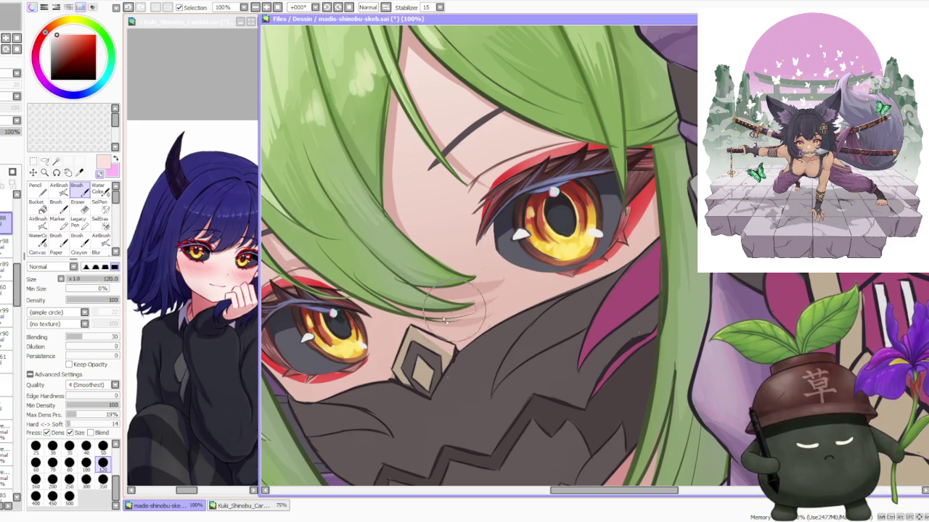
drag(481, 311, 493, 297)
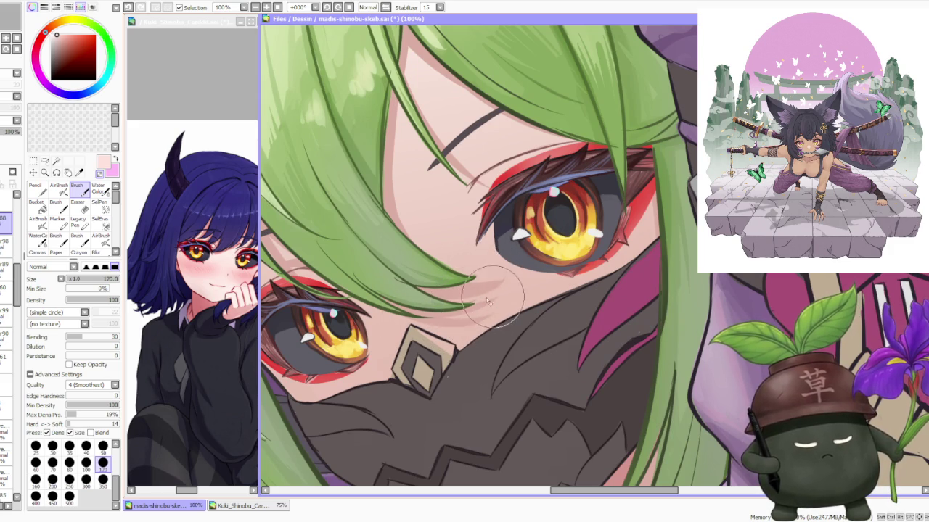
Sample a darker reddish pink from the canvas for the blush.
scroll(493, 297, down, 3)
scroll(443, 296, up, 2)
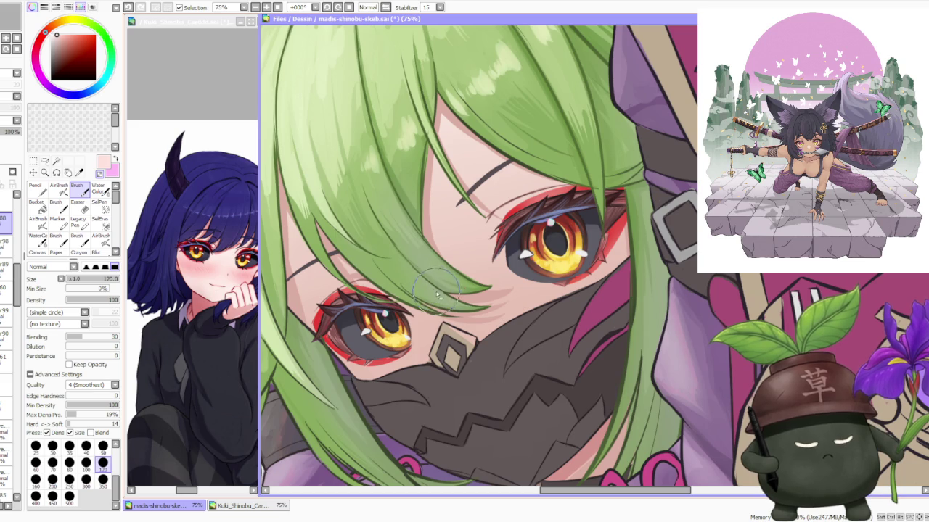
scroll(428, 279, down, 1)
scroll(428, 250, up, 1)
scroll(428, 246, down, 2)
scroll(428, 239, up, 2)
scroll(430, 234, down, 2)
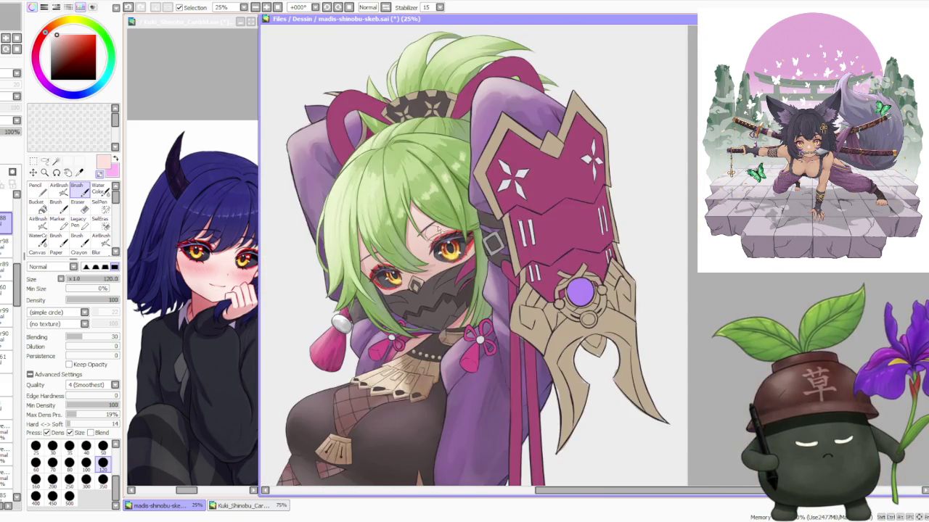
scroll(431, 238, up, 1)
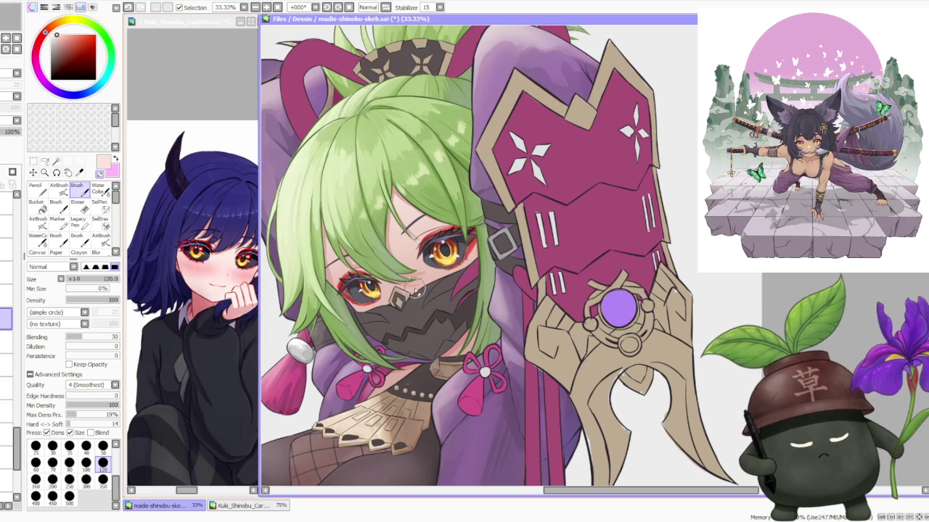
scroll(417, 290, up, 1)
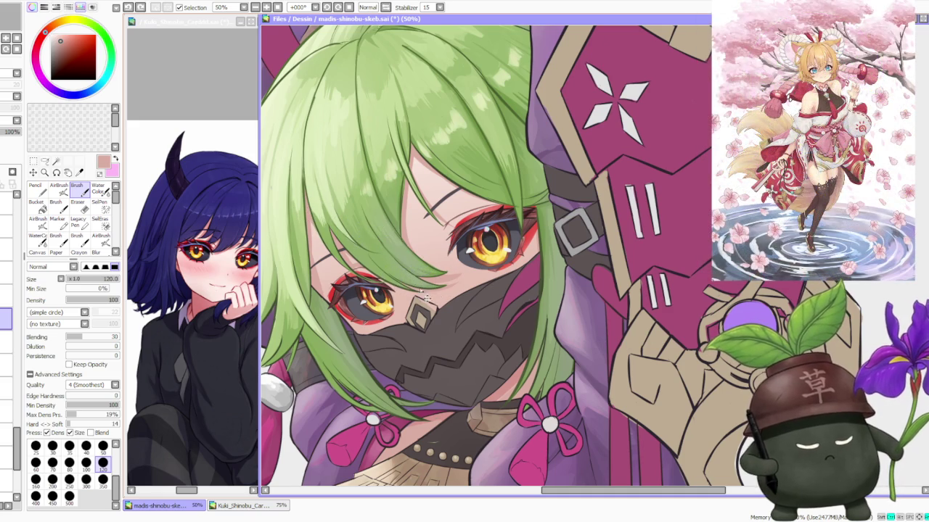
alt+click(404, 278)
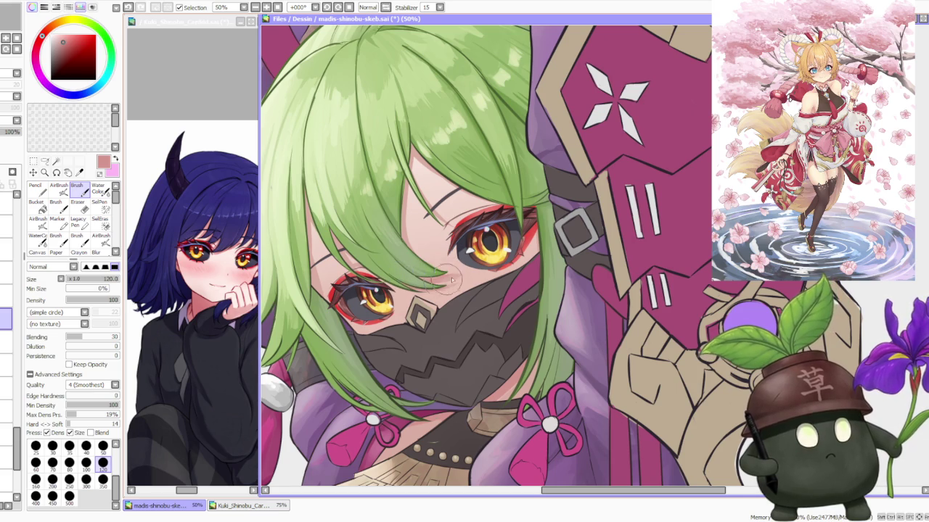
Sample lighter pink and slightly darker skin tones from the face above the mask.
alt+click(456, 273)
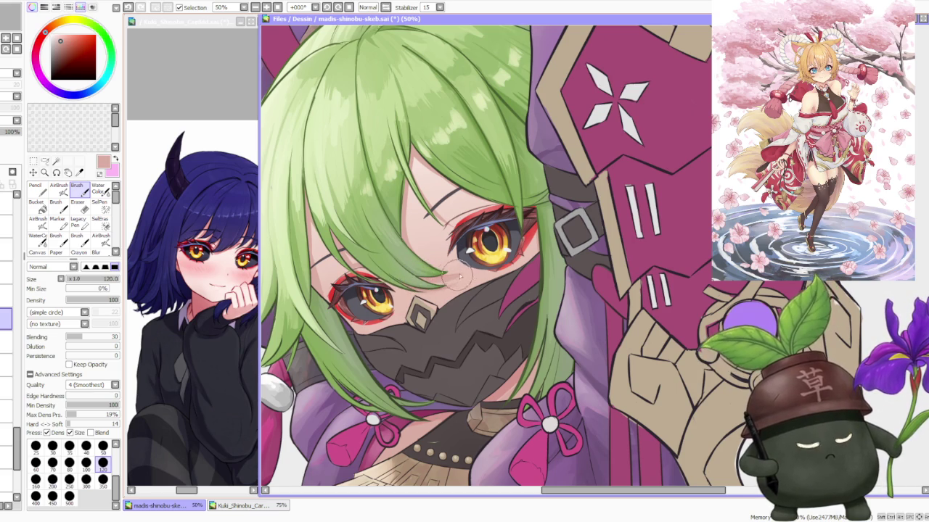
alt+click(447, 261)
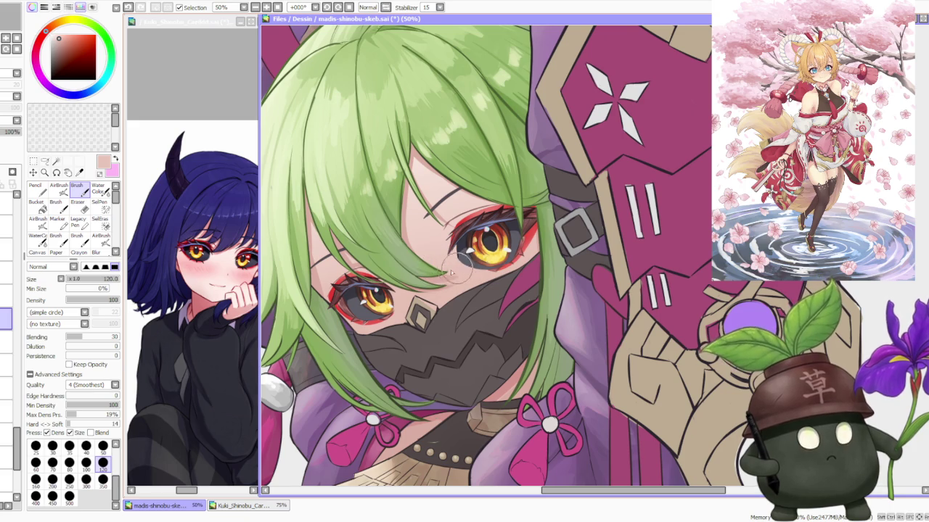
alt+click(409, 226)
scroll(408, 218, down, 1)
scroll(417, 178, down, 1)
scroll(417, 176, up, 2)
scroll(413, 176, down, 2)
scroll(413, 176, down, 1)
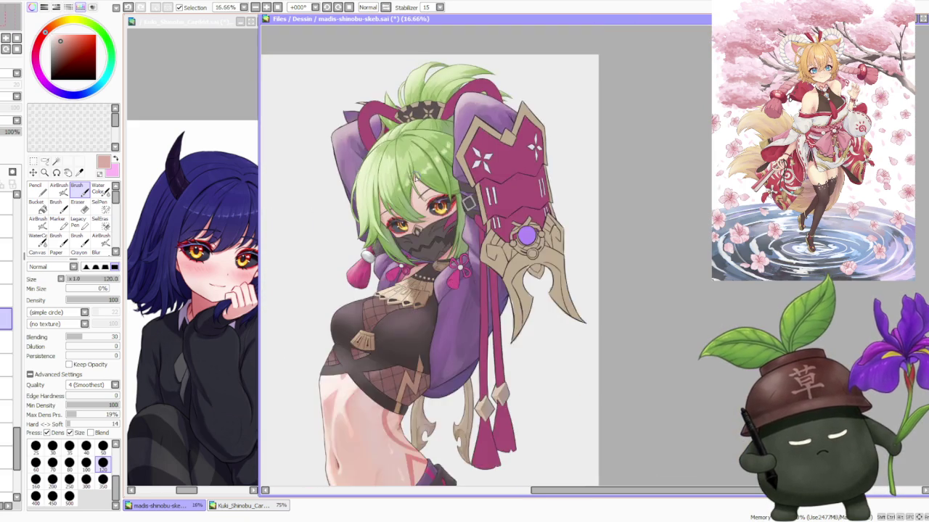
Zoom out to check the whole figure.
scroll(414, 175, down, 1)
scroll(414, 174, down, 1)
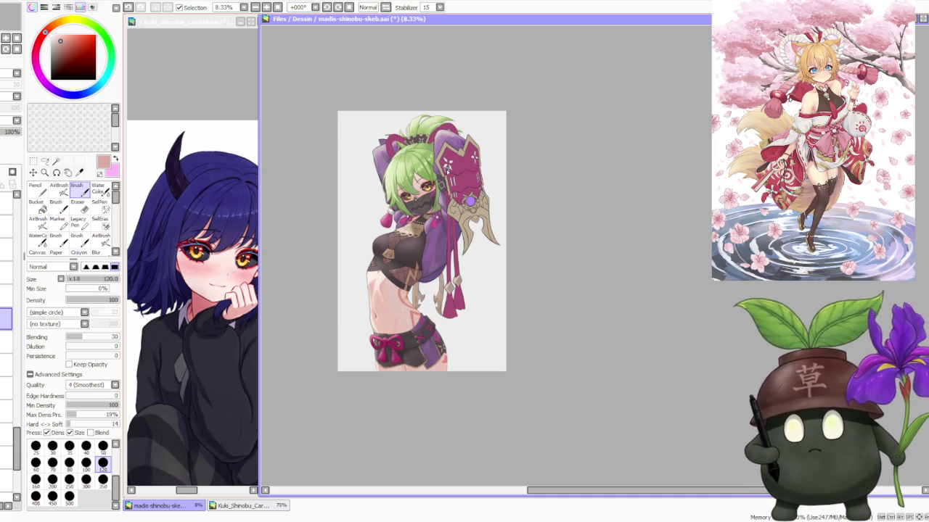
scroll(448, 164, down, 1)
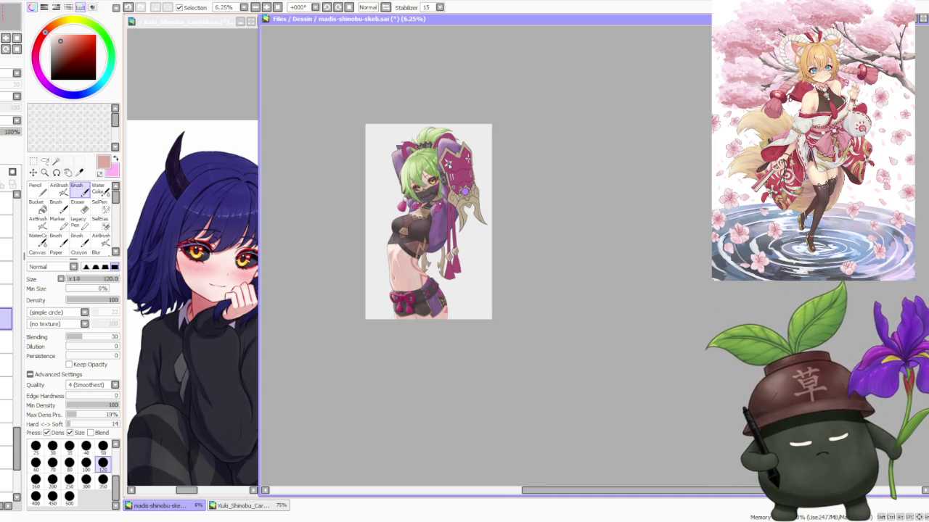
scroll(448, 154, up, 2)
scroll(442, 150, up, 1)
scroll(439, 149, up, 1)
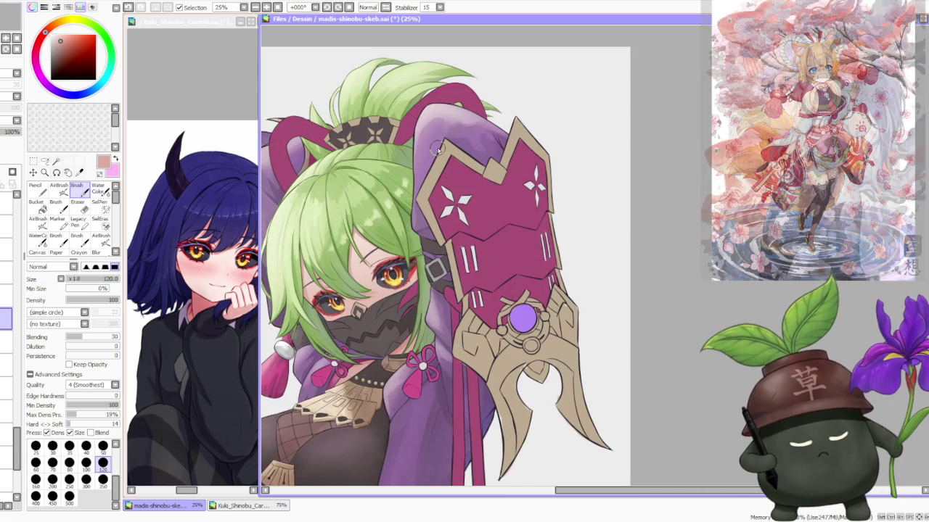
scroll(438, 149, down, 1)
scroll(438, 148, down, 1)
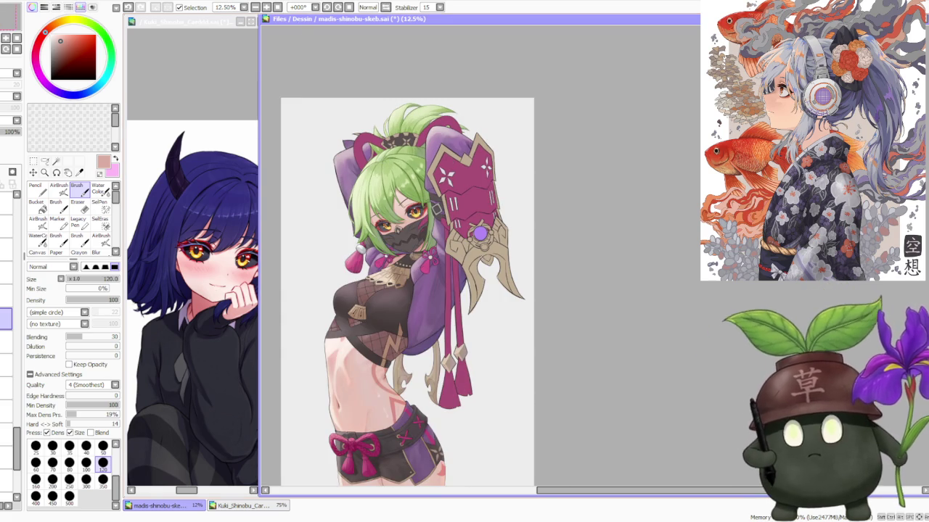
Make the Kuki_Shinobu_Cardddd.sai reference document active.
key(alt+Tab)
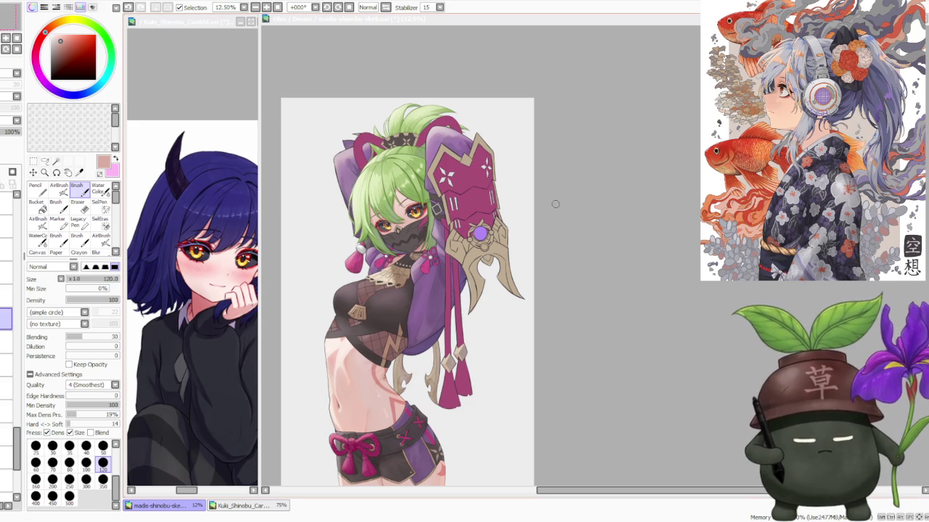
click(586, 206)
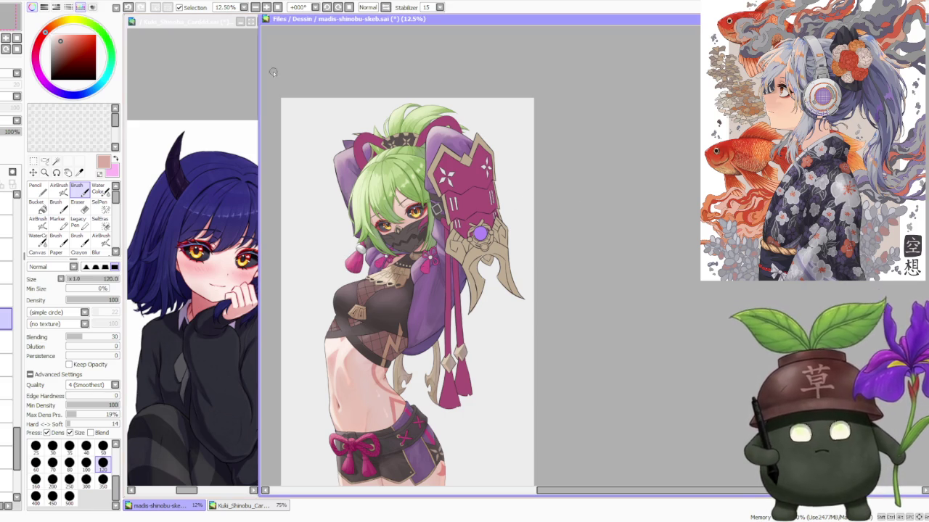
click(131, 107)
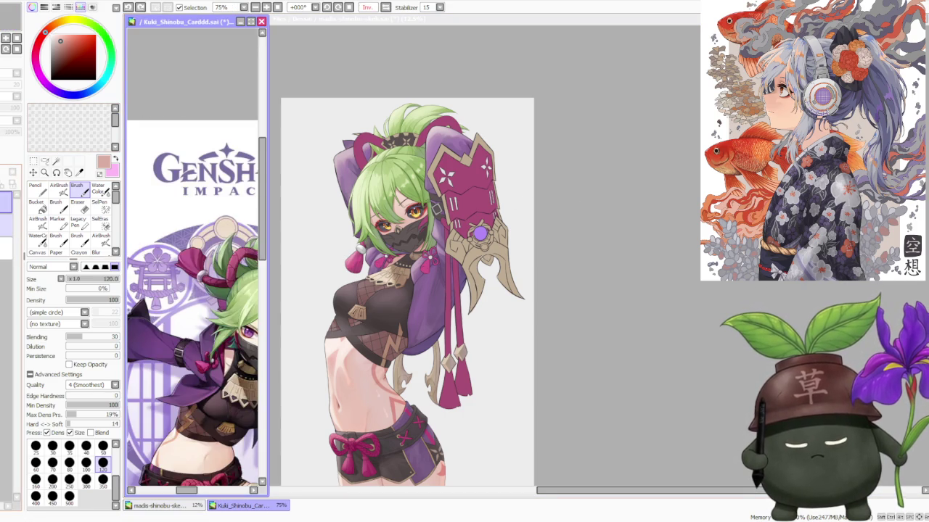
Zoom the reference card to 150% on the masked face, then return to the main illustration.
scroll(192, 290, down, 2)
scroll(192, 290, up, 2)
scroll(193, 290, up, 2)
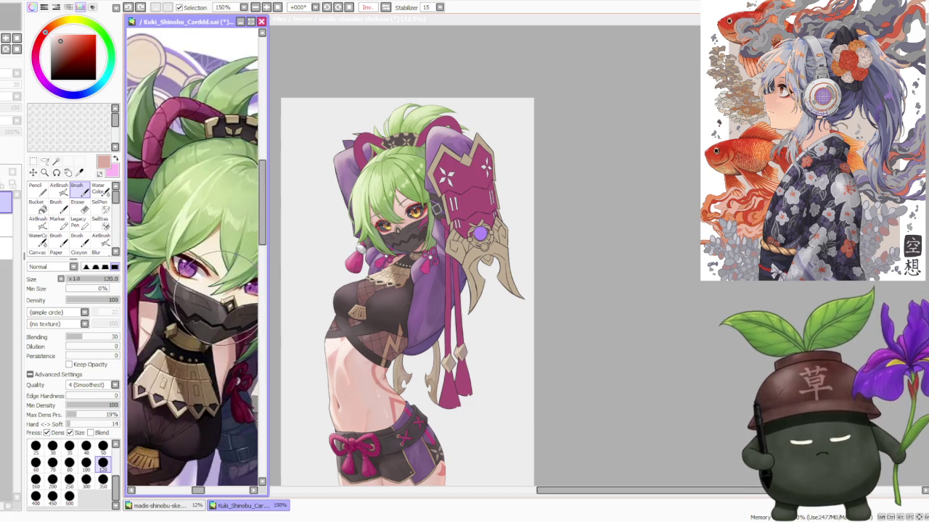
click(585, 244)
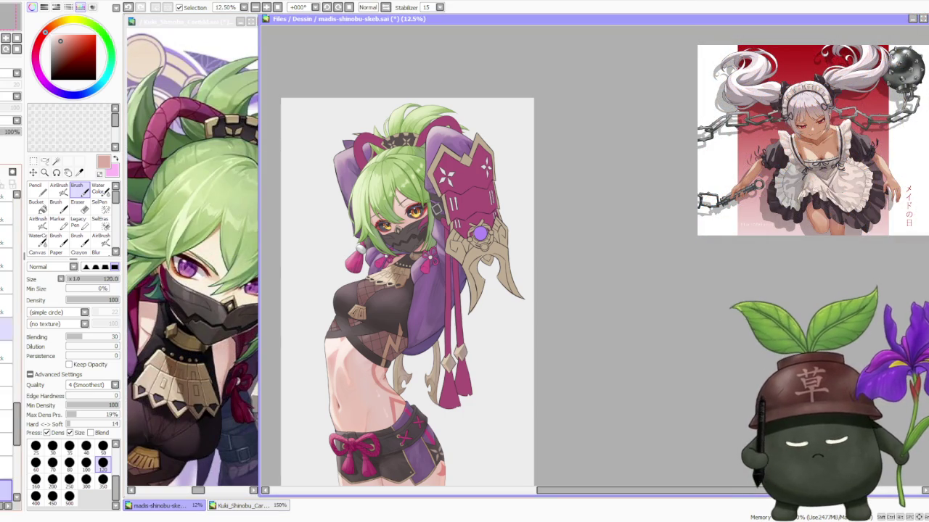
Select the layer one row lower and choose a dark magenta colour.
drag(17, 426, 2, 319)
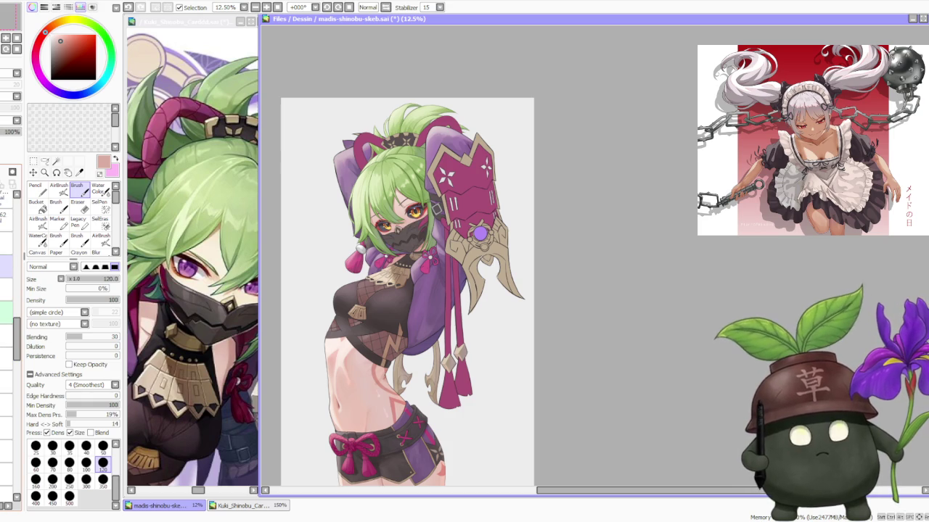
scroll(5, 305, up, 2)
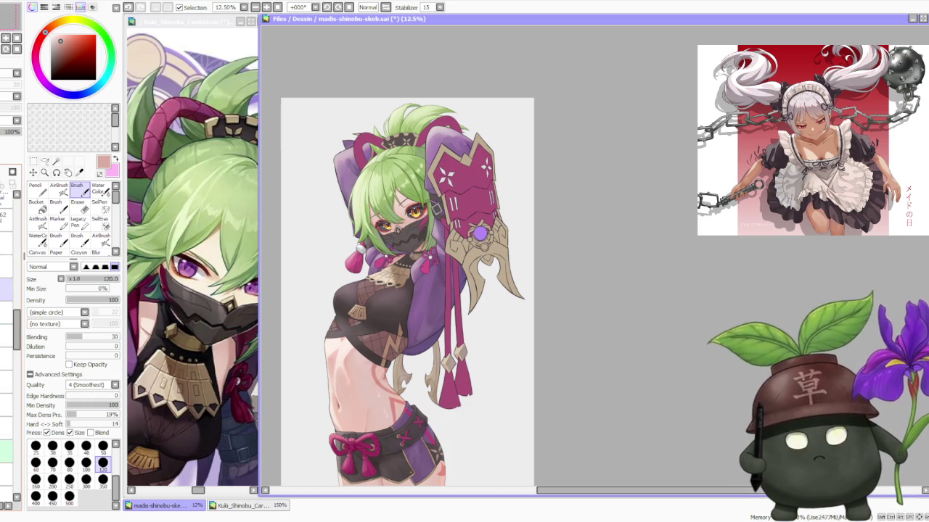
click(6, 312)
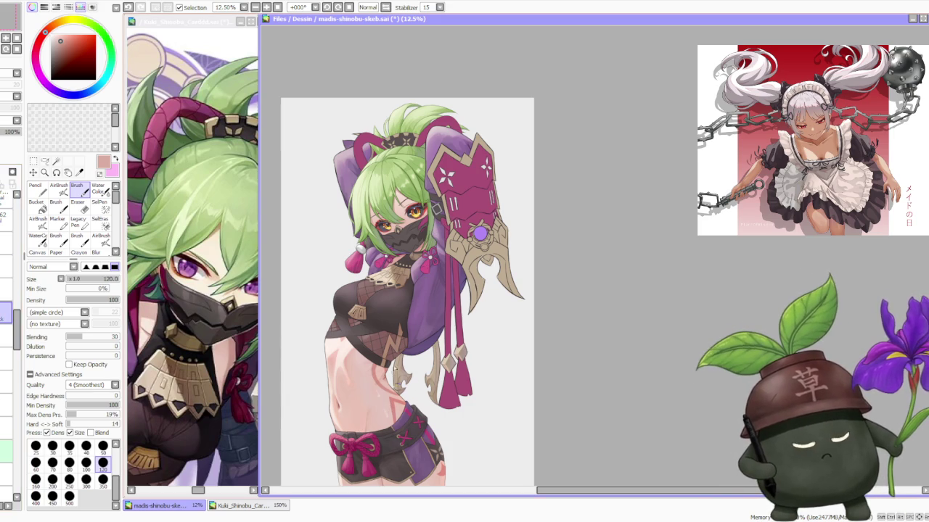
alt+click(426, 219)
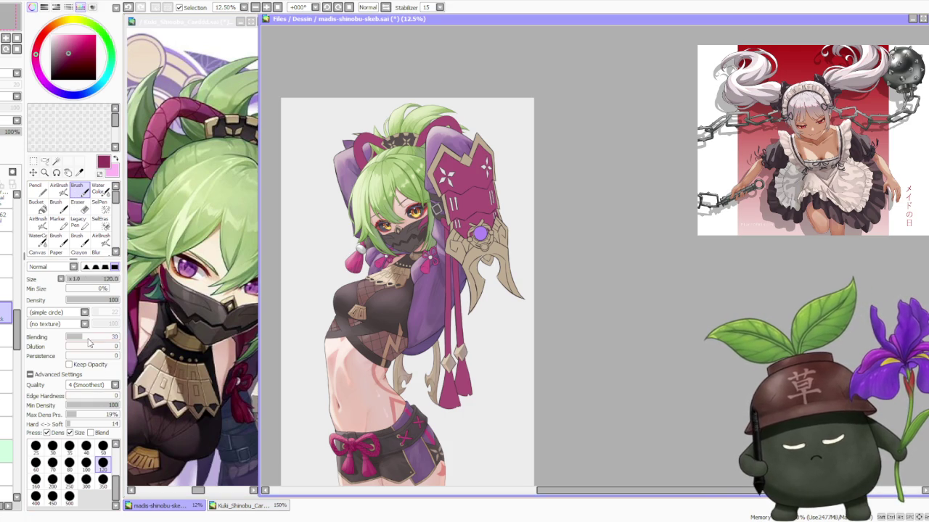
Set brush size 300, sample the colour beside the eye, and blend-darken the upper eyeliner.
click(86, 479)
scroll(403, 198, up, 1)
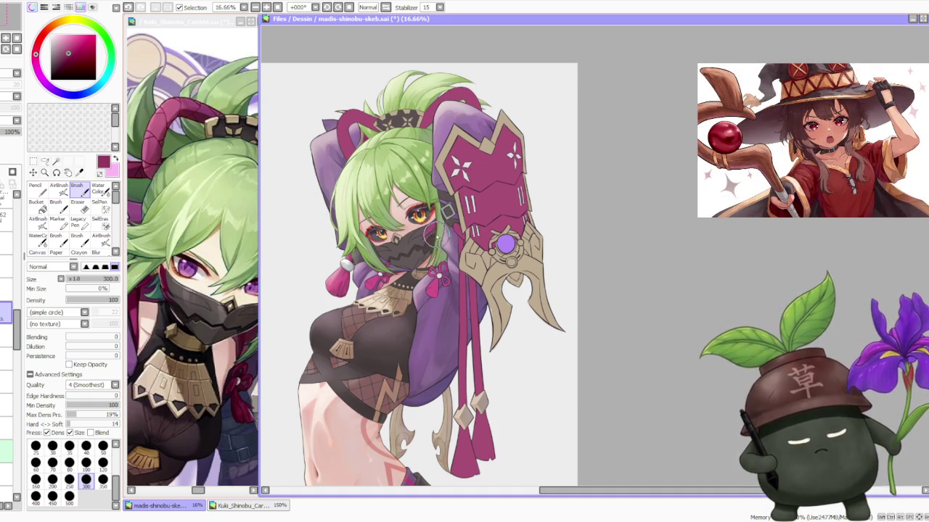
scroll(423, 212, up, 2)
alt+click(434, 244)
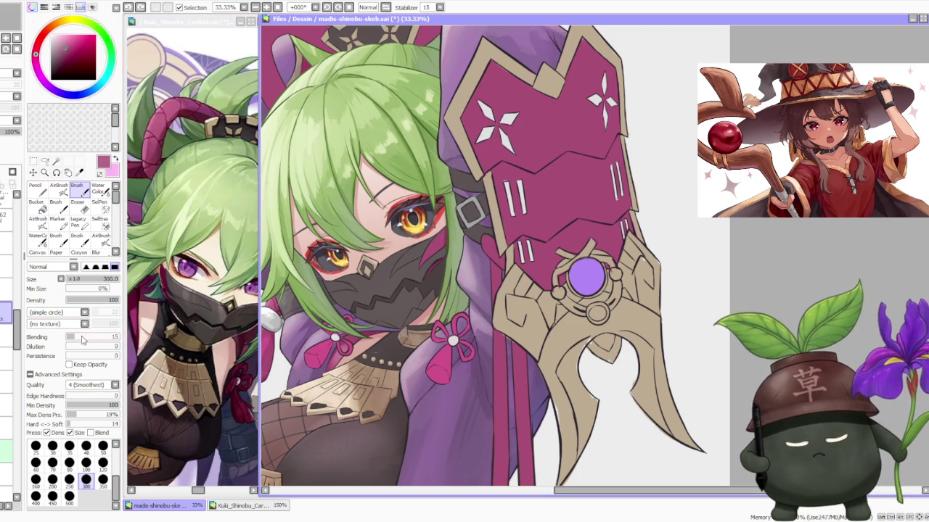
drag(428, 232, 433, 252)
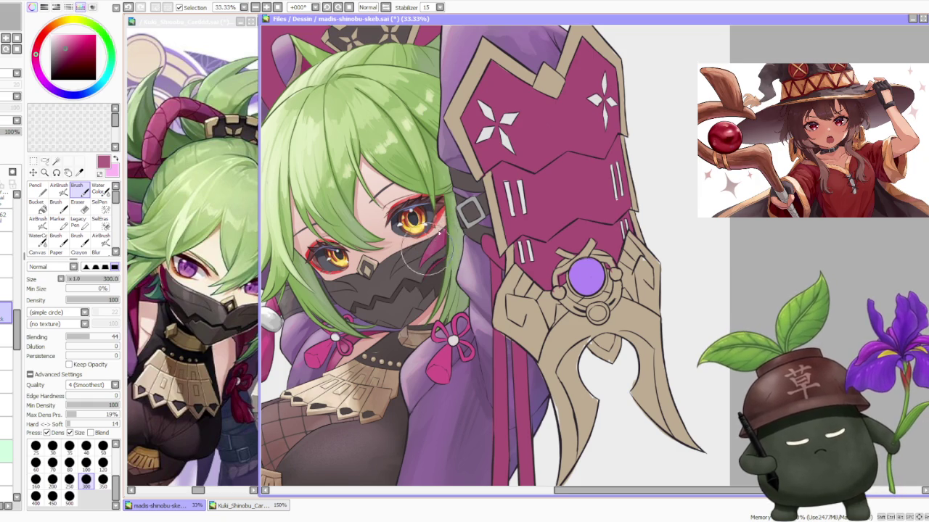
scroll(435, 247, down, 2)
scroll(428, 257, up, 2)
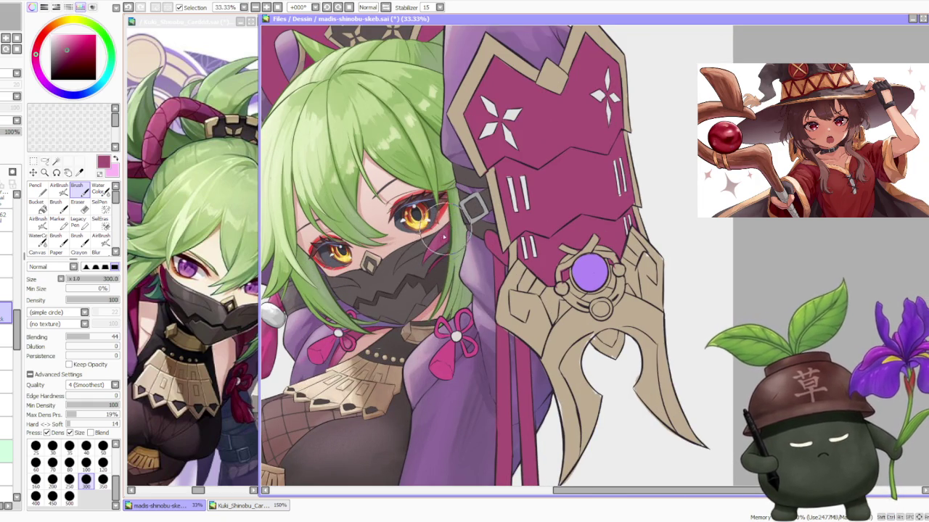
scroll(446, 232, down, 3)
scroll(461, 199, up, 3)
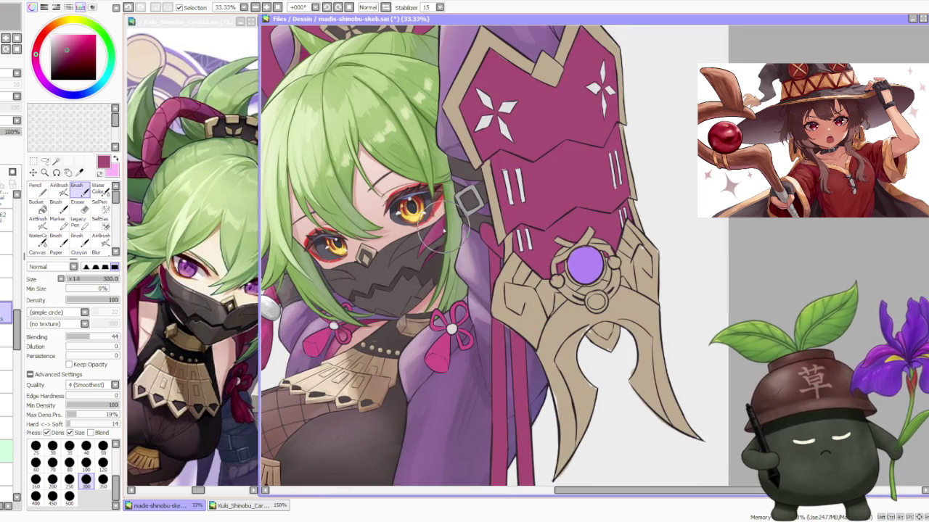
scroll(445, 221, down, 3)
scroll(443, 230, up, 3)
scroll(443, 229, down, 1)
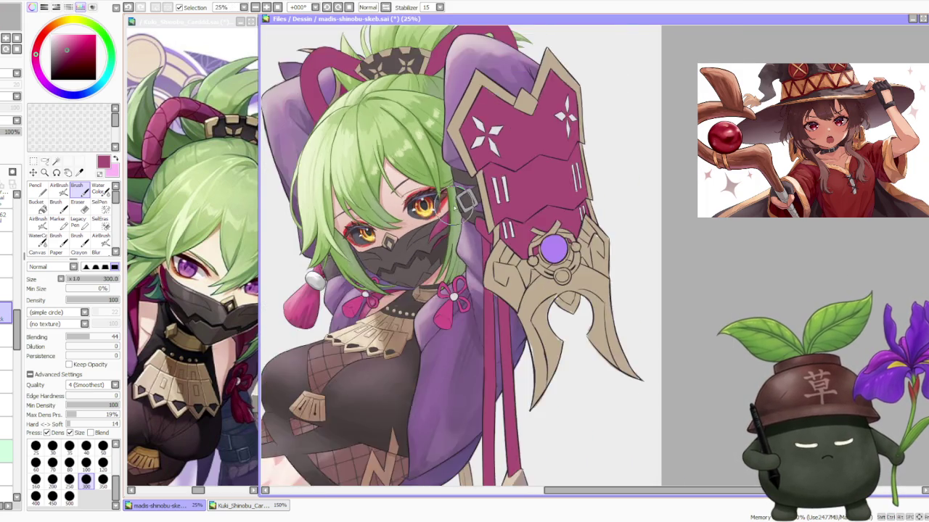
Sample a darker shade from the mask for shading.
scroll(457, 189, down, 1)
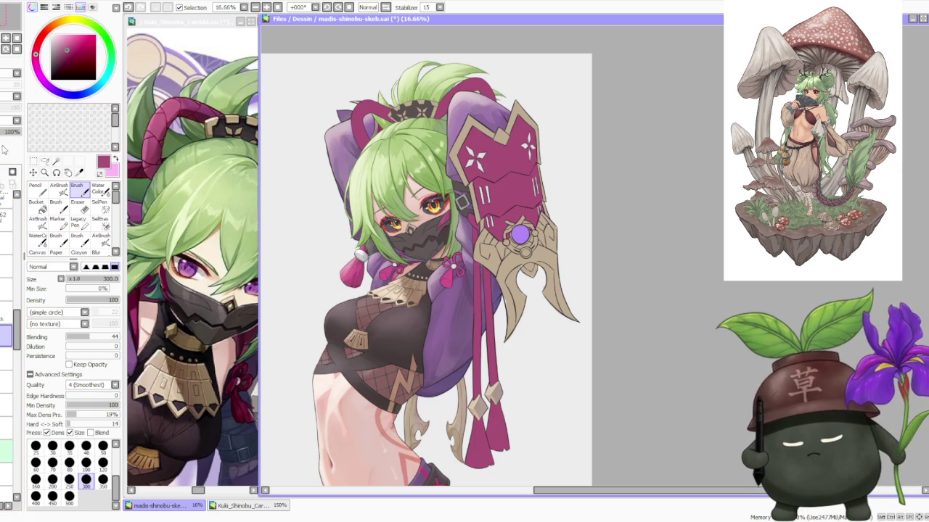
scroll(439, 218, up, 2)
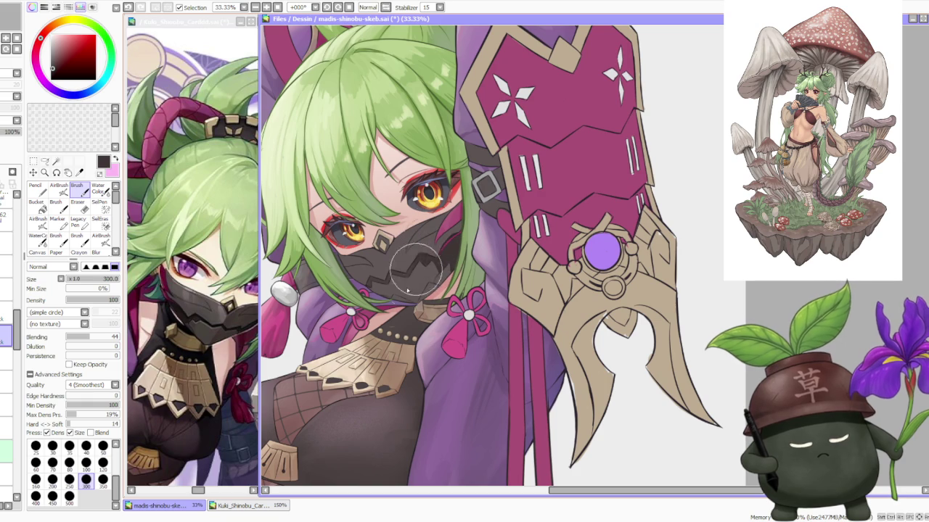
scroll(470, 187, down, 3)
scroll(470, 187, up, 2)
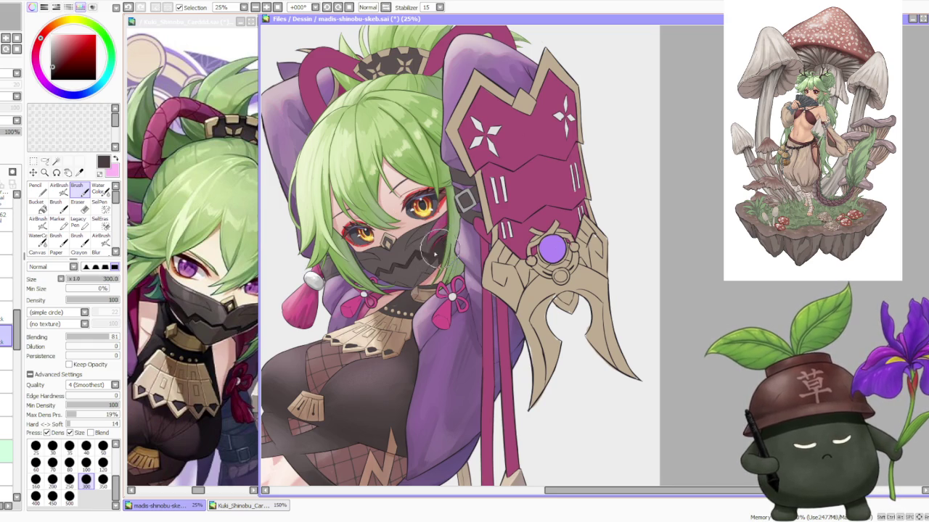
alt+click(419, 257)
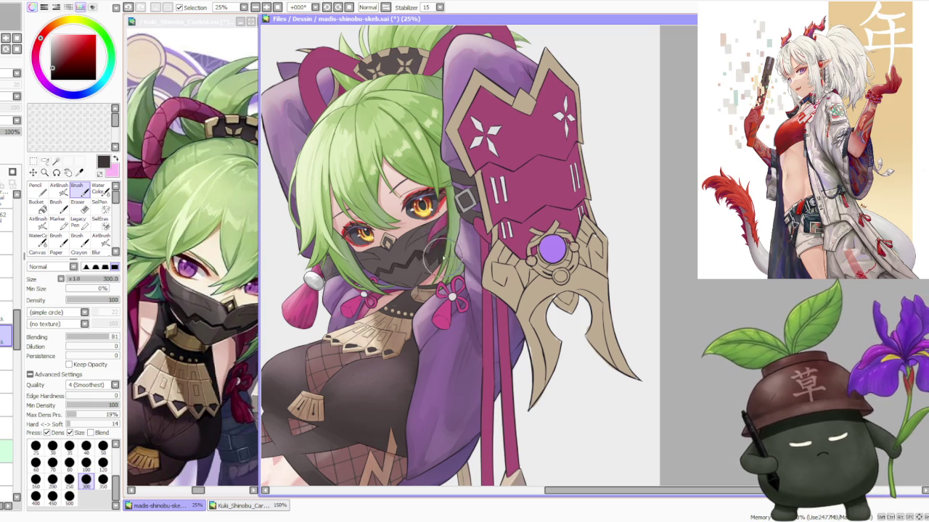
Eyedrop dark grey from the reference art, then several lighter and darker greys from the mask.
scroll(442, 247, down, 3)
scroll(453, 211, up, 3)
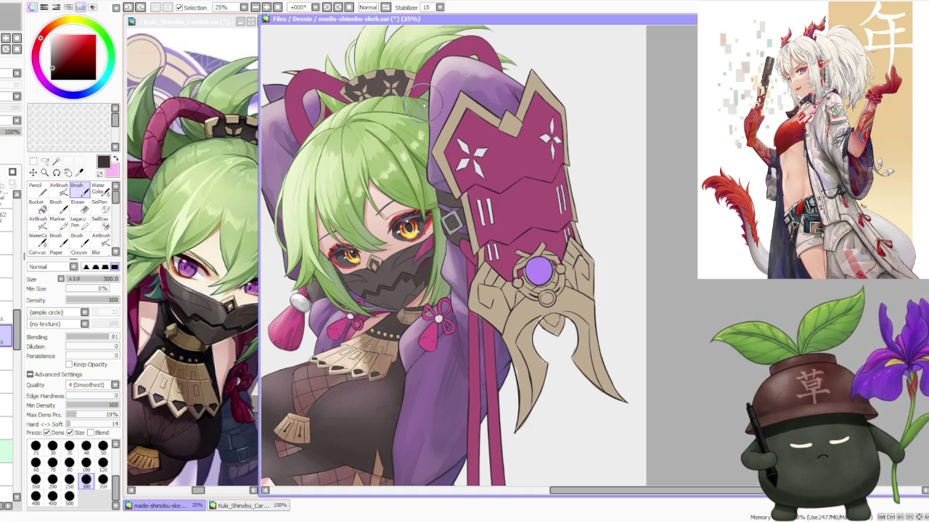
alt+click(177, 308)
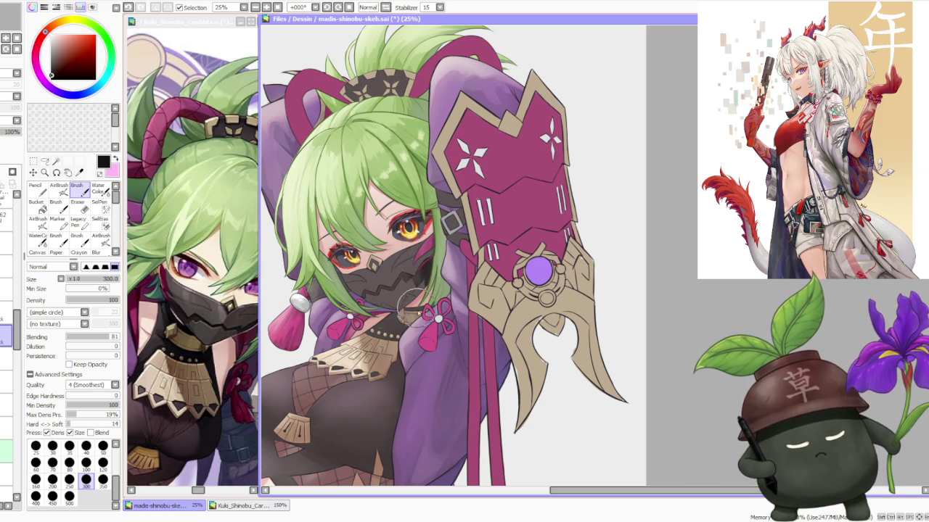
alt+click(419, 295)
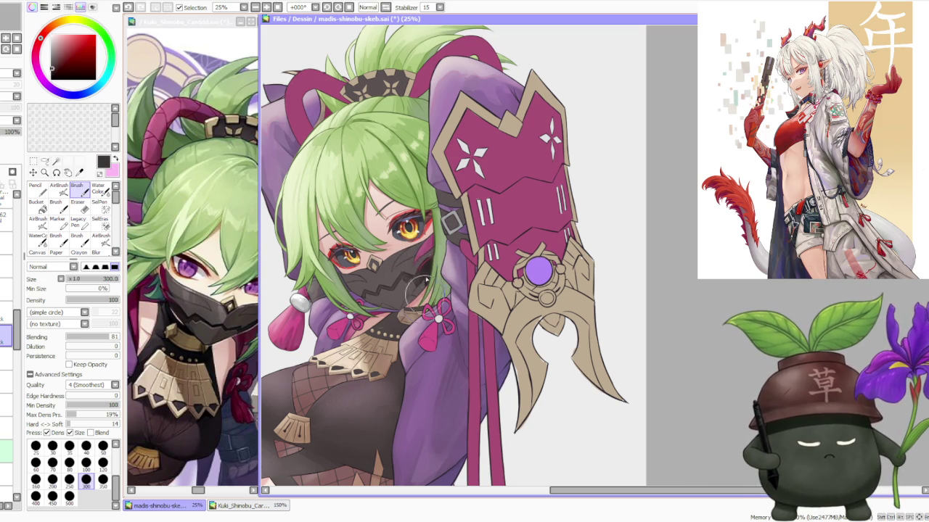
alt+click(413, 278)
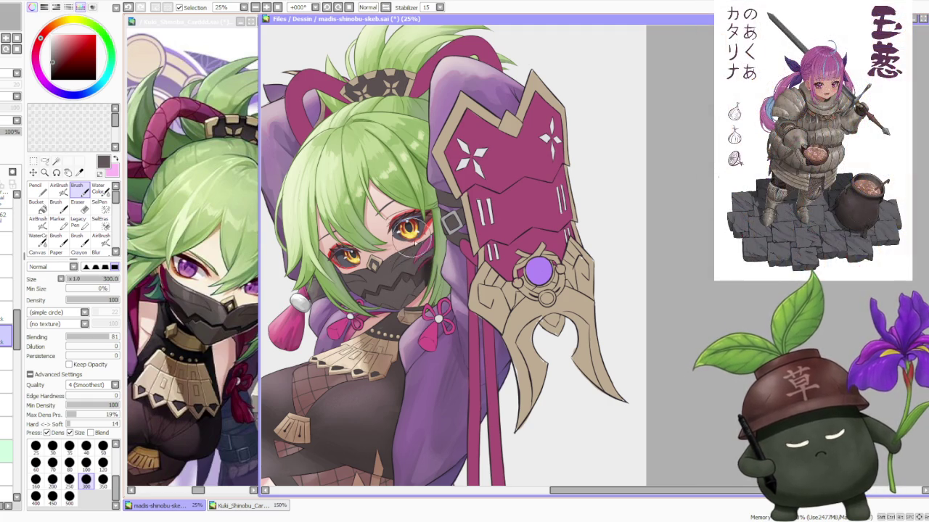
alt+click(421, 273)
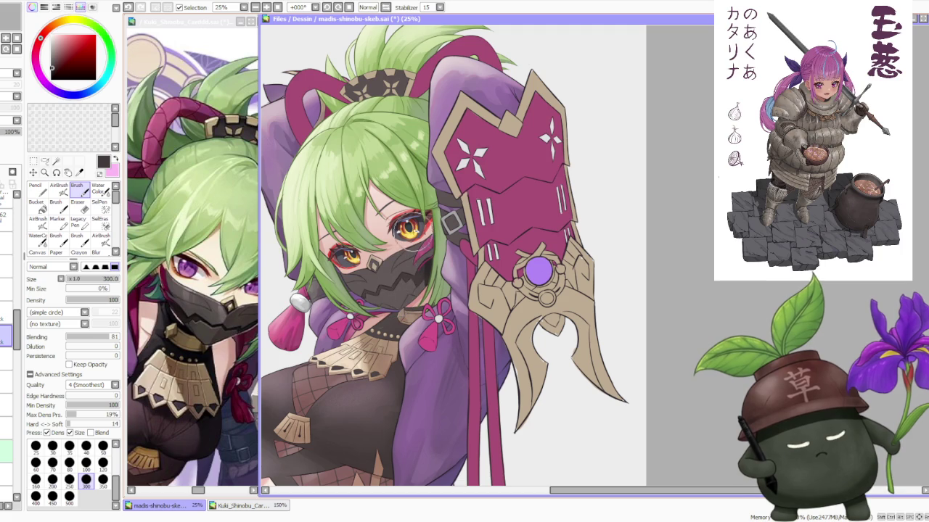
alt+click(421, 269)
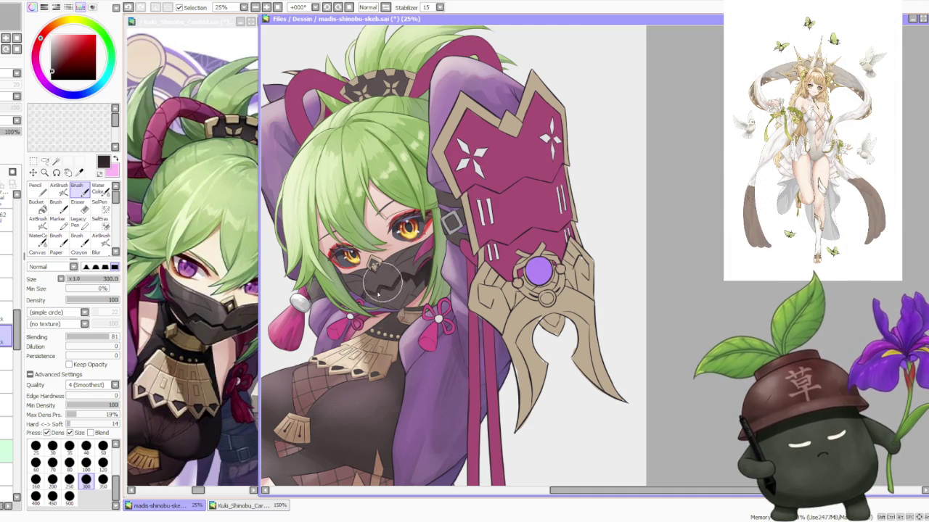
scroll(391, 261, down, 1)
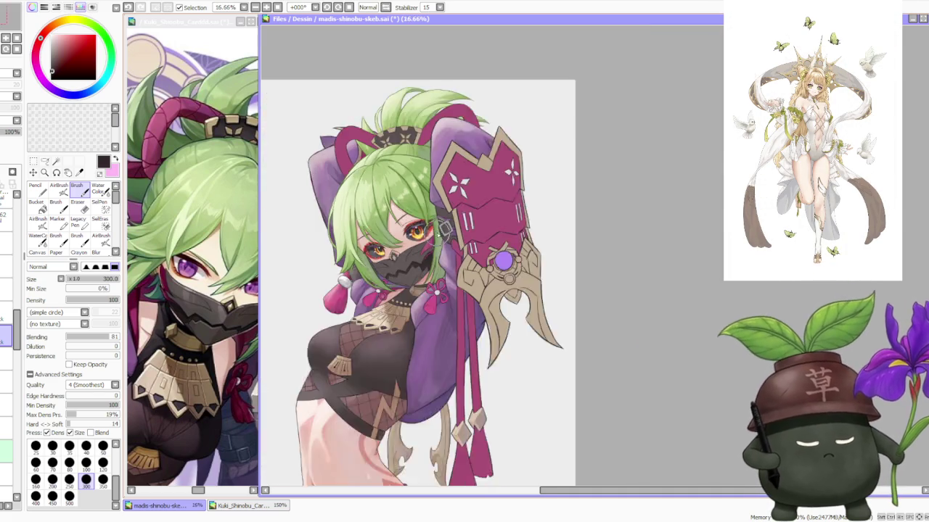
Sample a lighter mask grey, set brush blending to 7, and pick a darker grey.
scroll(435, 224, down, 1)
scroll(462, 205, down, 1)
scroll(462, 205, up, 1)
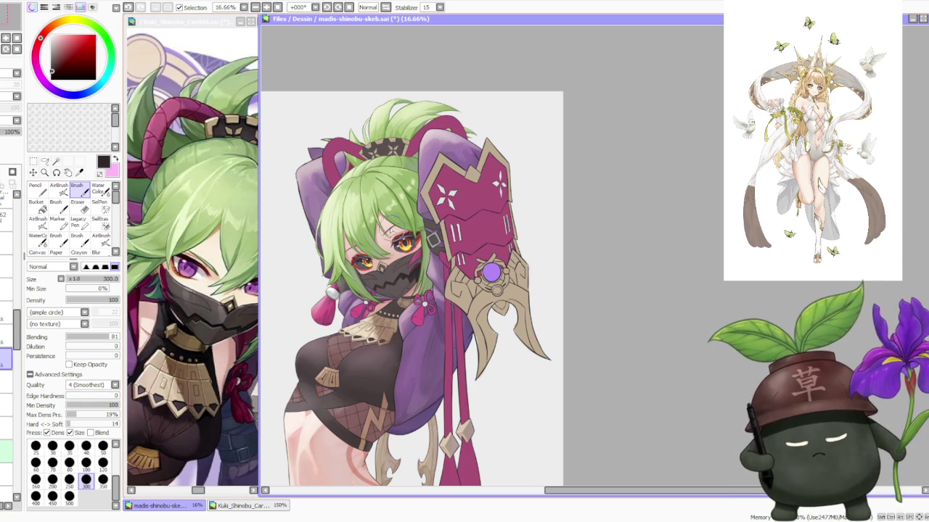
alt+click(392, 275)
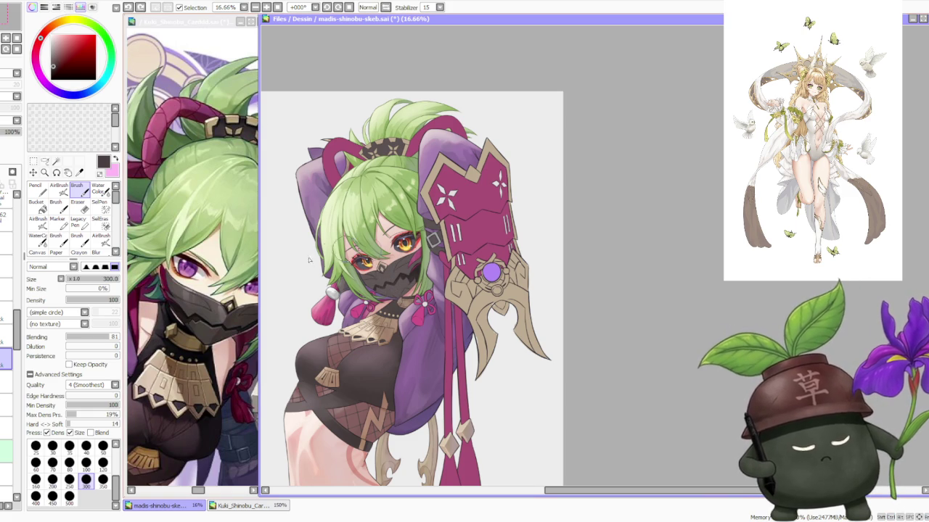
click(69, 336)
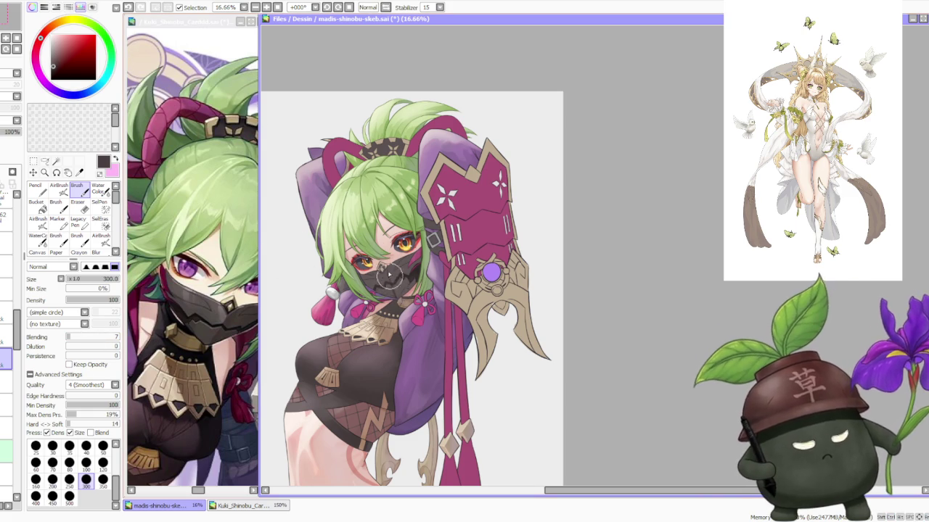
click(53, 65)
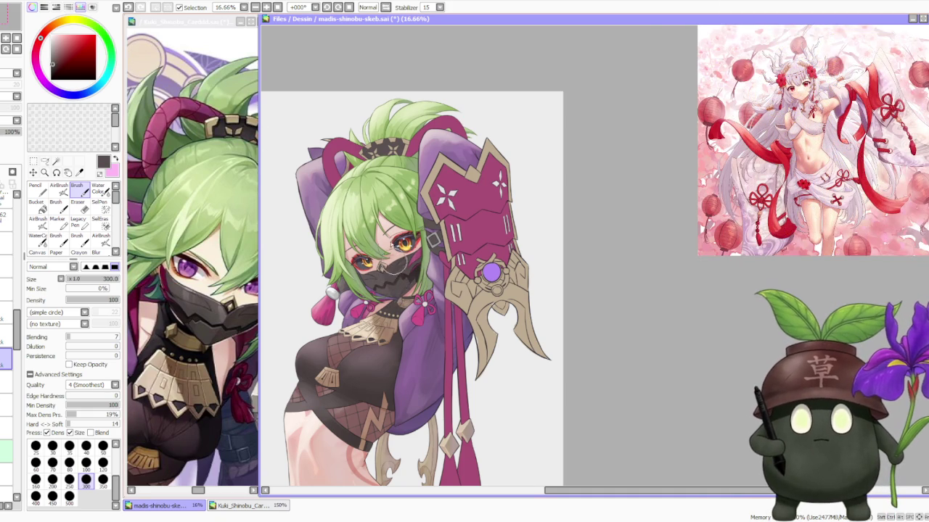
scroll(400, 287, up, 1)
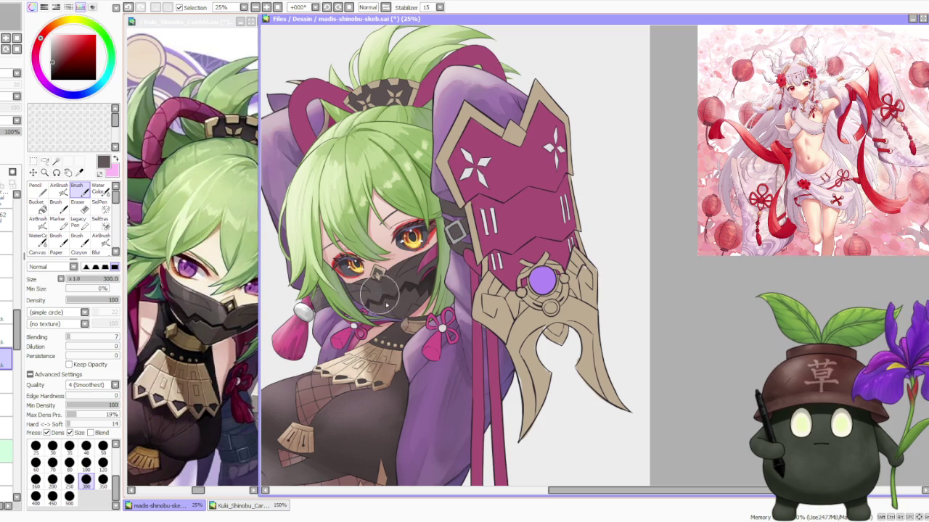
Raise the Brush panel's Blending slider from 7 to 49.
key(ctrl)
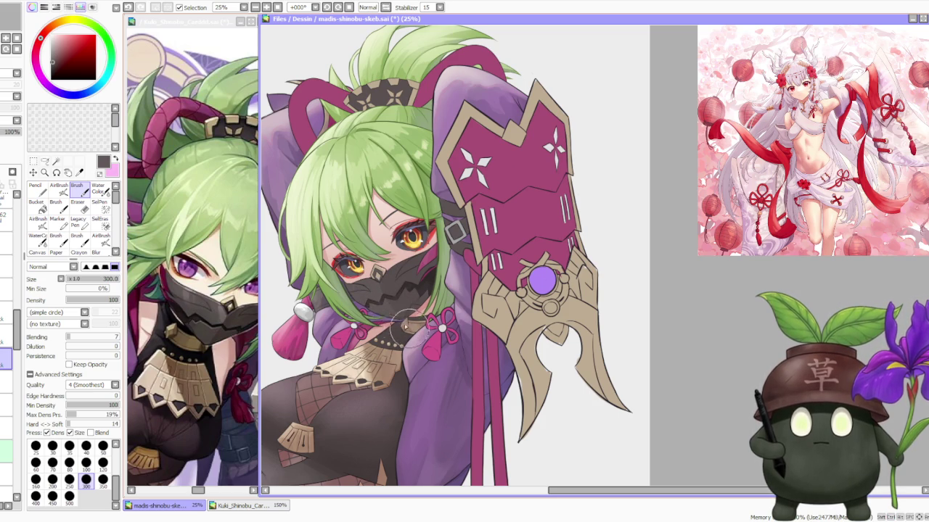
key(ctrl)
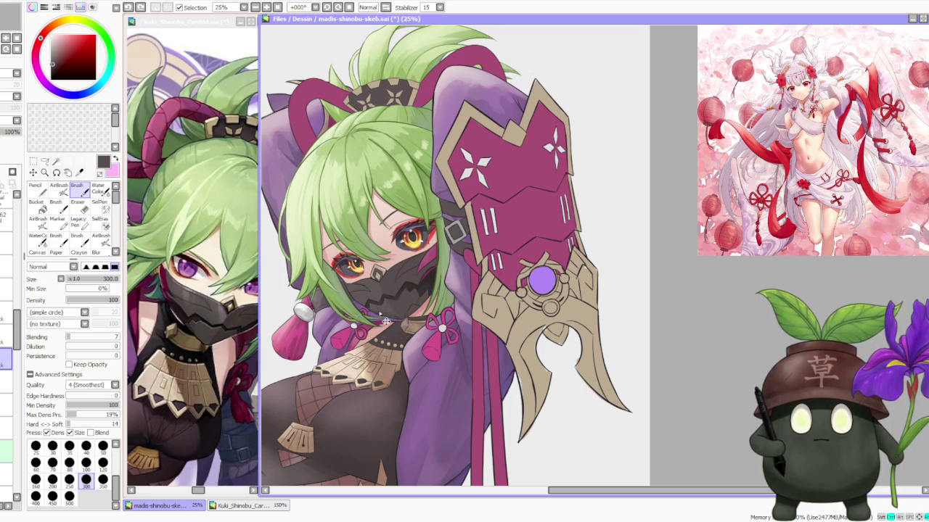
scroll(355, 287, up, 1)
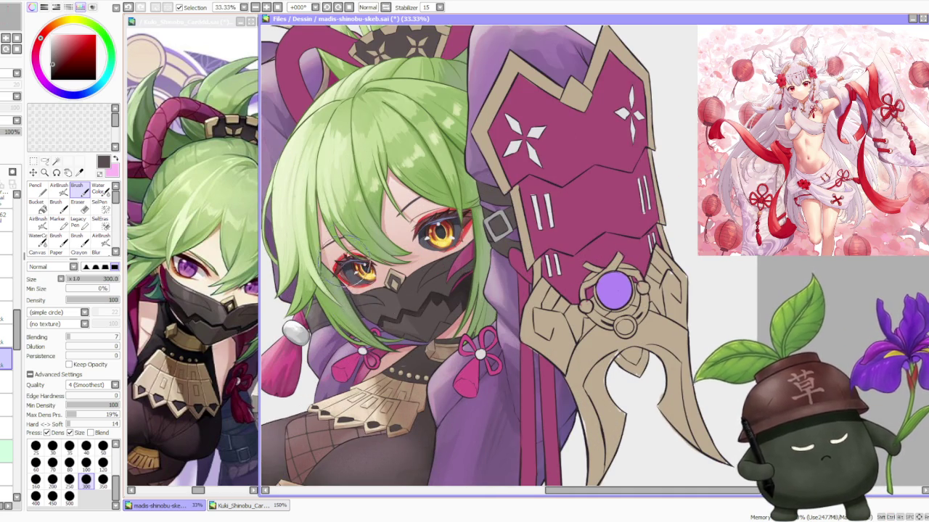
scroll(363, 319, down, 2)
scroll(377, 214, up, 1)
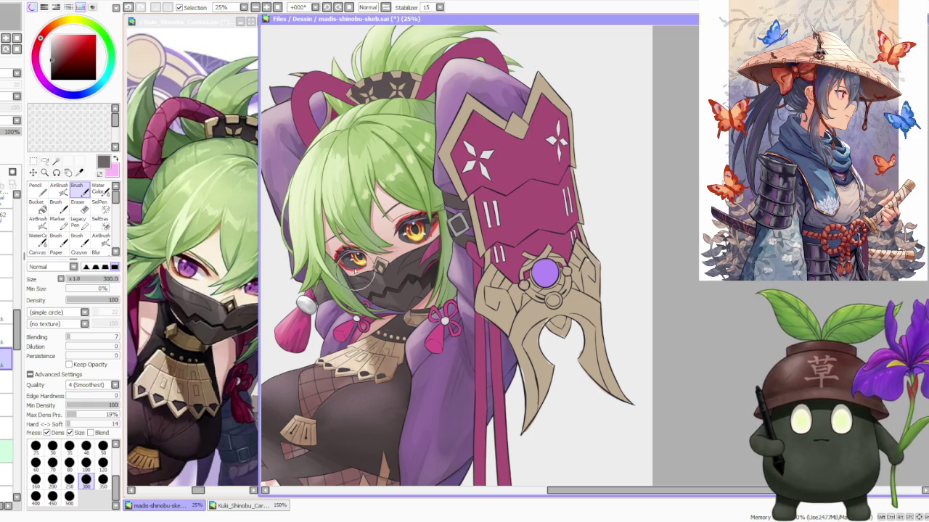
click(92, 337)
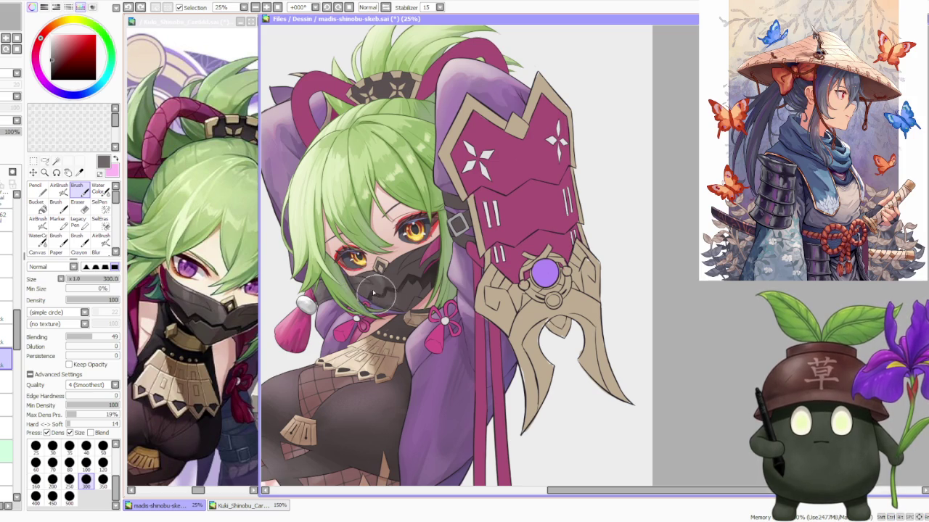
Undo the earlier mask strokes and repaint darker grey shading below the eye.
key(ctrl+z)
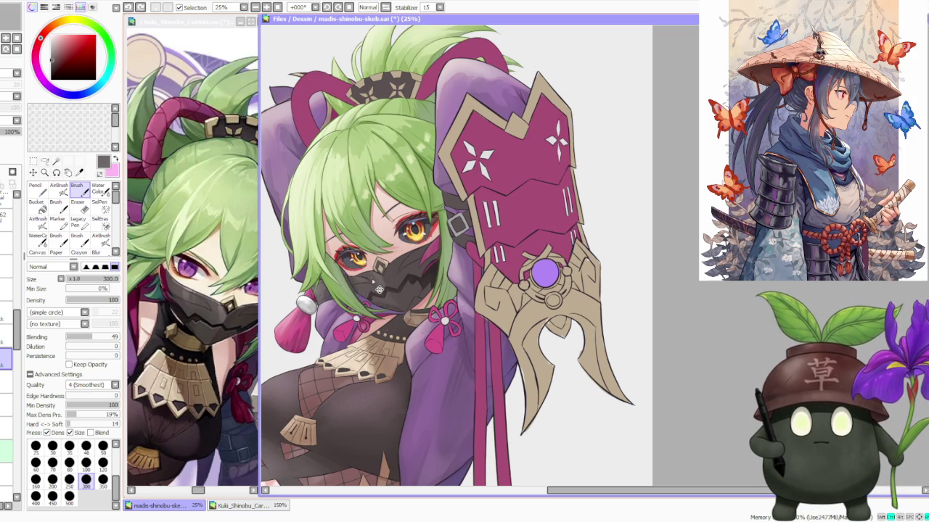
drag(341, 250, 363, 276)
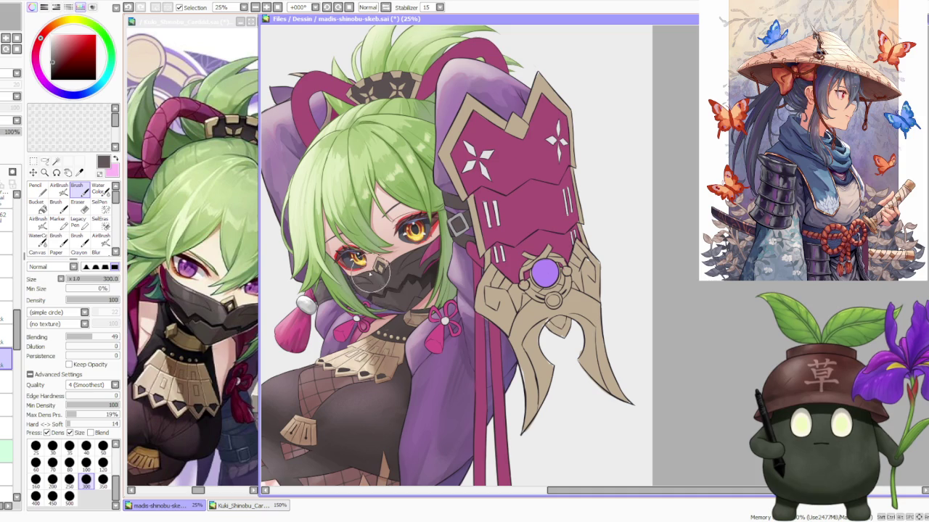
alt+click(360, 283)
key(ctrl+z)
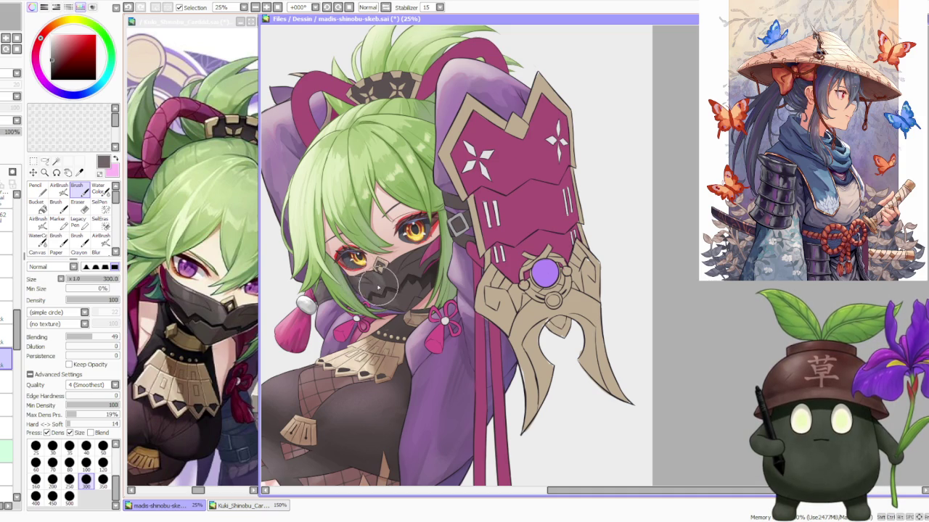
key(ctrl+z)
drag(342, 251, 374, 277)
drag(341, 247, 347, 277)
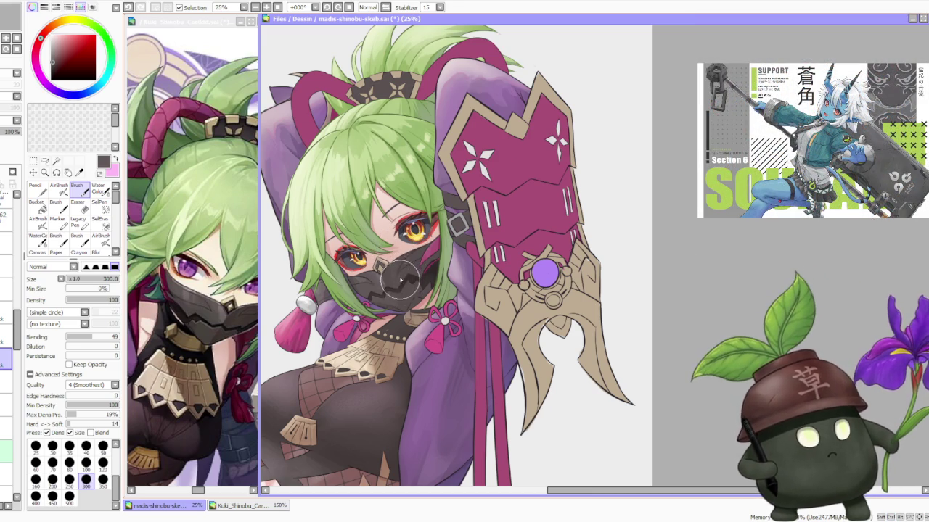
Zoom in and out to check the reworked mask shading.
scroll(401, 282, down, 2)
scroll(401, 269, up, 1)
scroll(401, 255, up, 2)
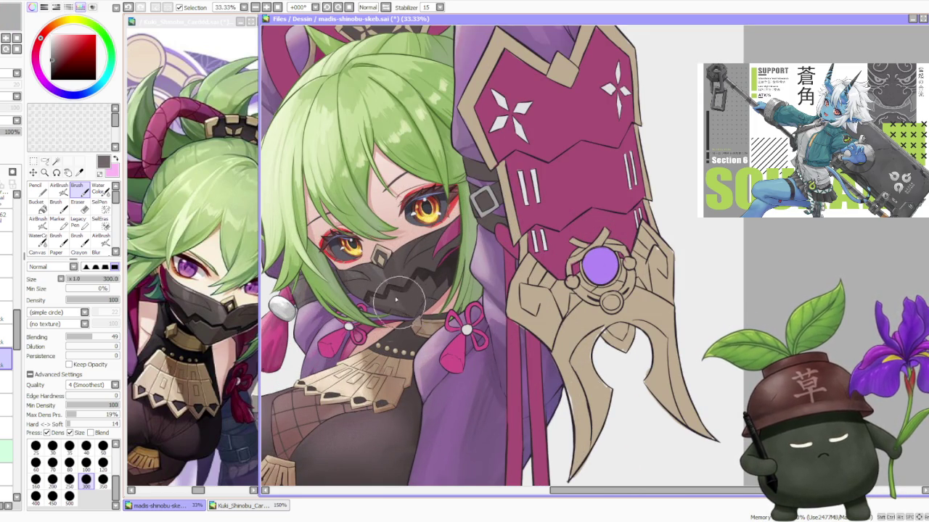
scroll(383, 254, down, 1)
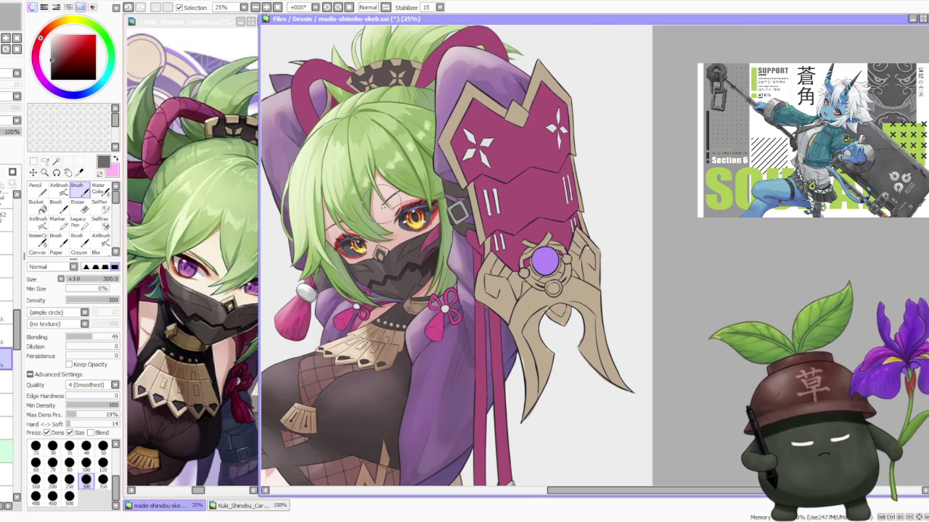
scroll(379, 261, up, 1)
scroll(365, 262, up, 1)
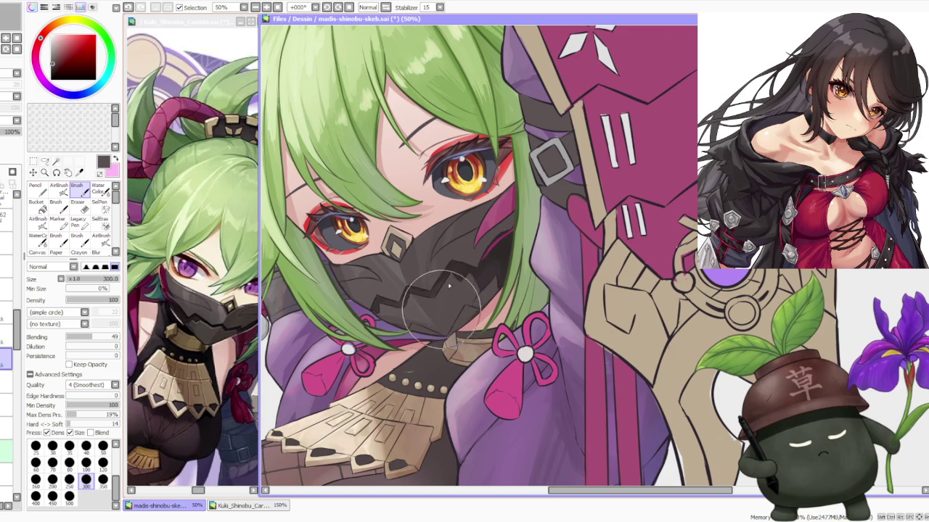
scroll(441, 297, down, 2)
scroll(471, 185, down, 1)
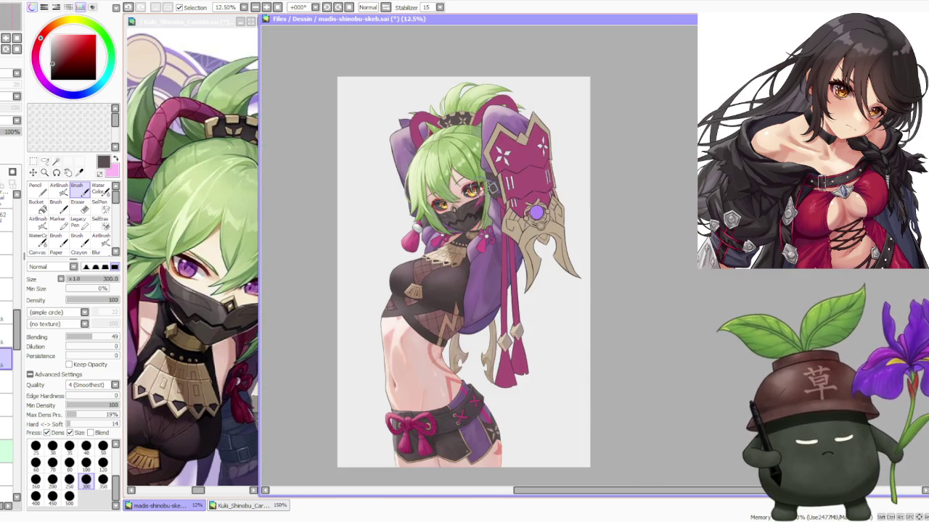
Lower the brush blending to 12 and the brush size to 120.
scroll(472, 185, up, 2)
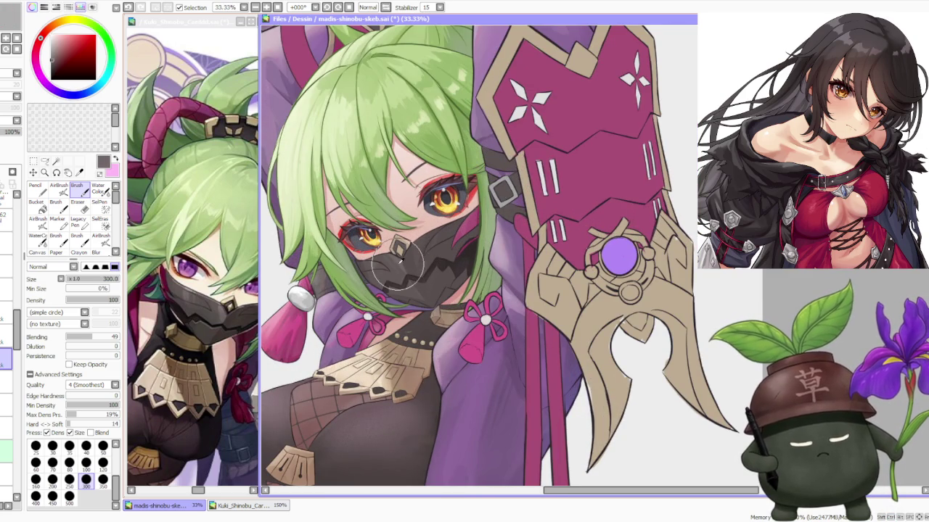
click(71, 337)
click(102, 462)
Check the whole figure, return to the face, and select the Water Color tool.
scroll(405, 277, up, 1)
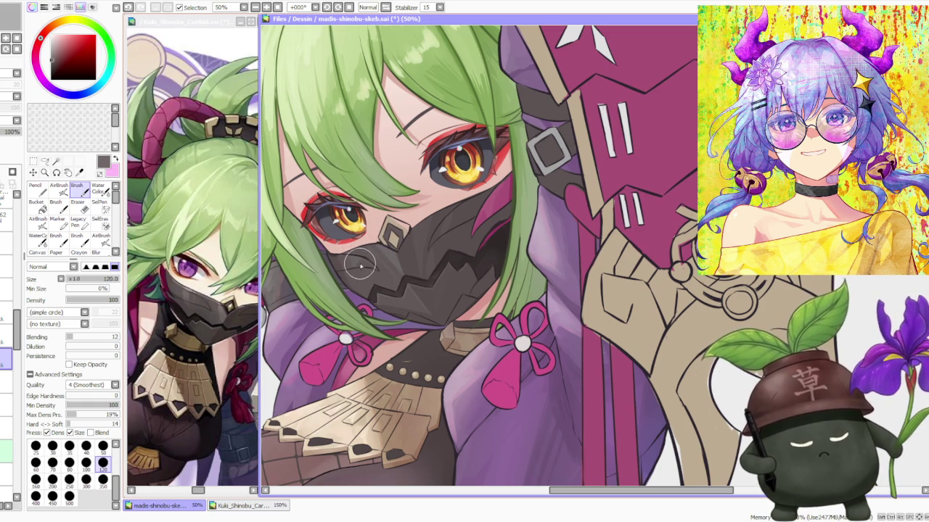
scroll(356, 262, down, 1)
scroll(398, 270, up, 1)
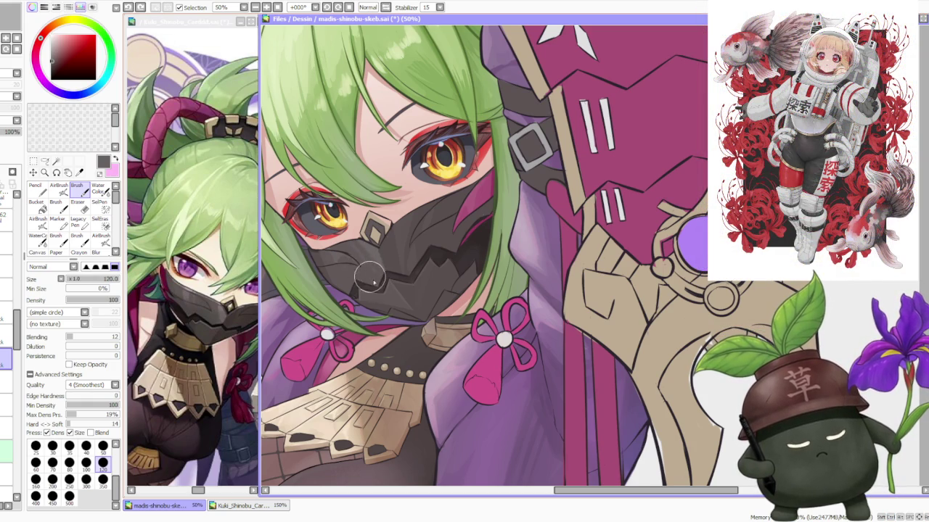
scroll(370, 234, down, 2)
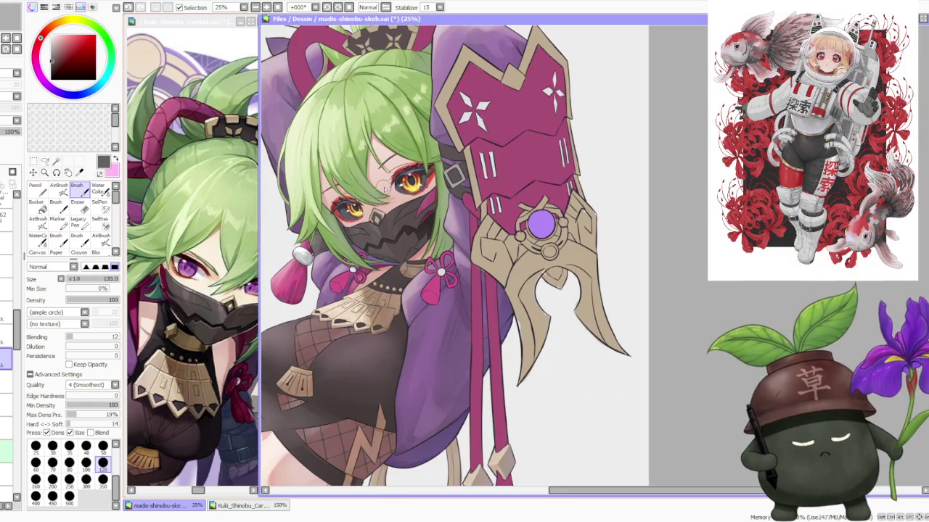
scroll(393, 211, up, 1)
scroll(384, 203, up, 1)
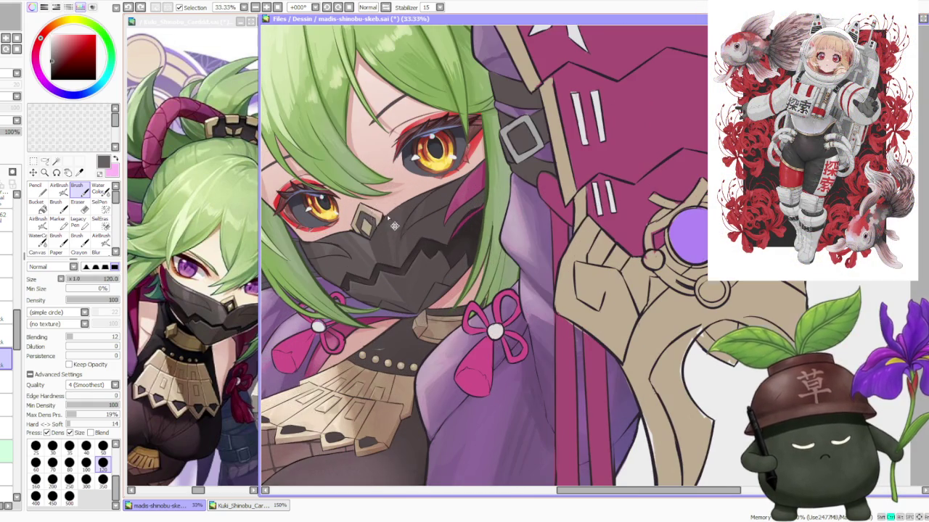
click(97, 189)
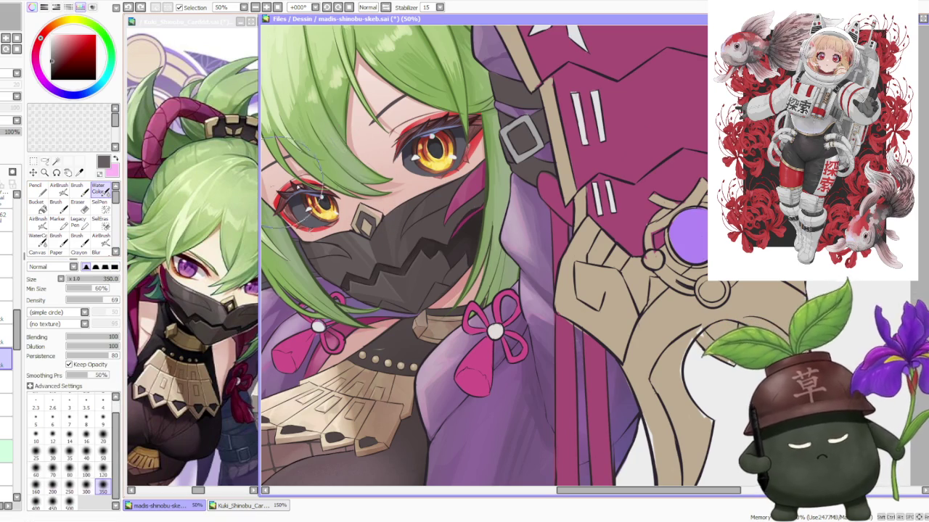
Set the Water Color size to 50, then return to the regular Brush with B.
click(103, 453)
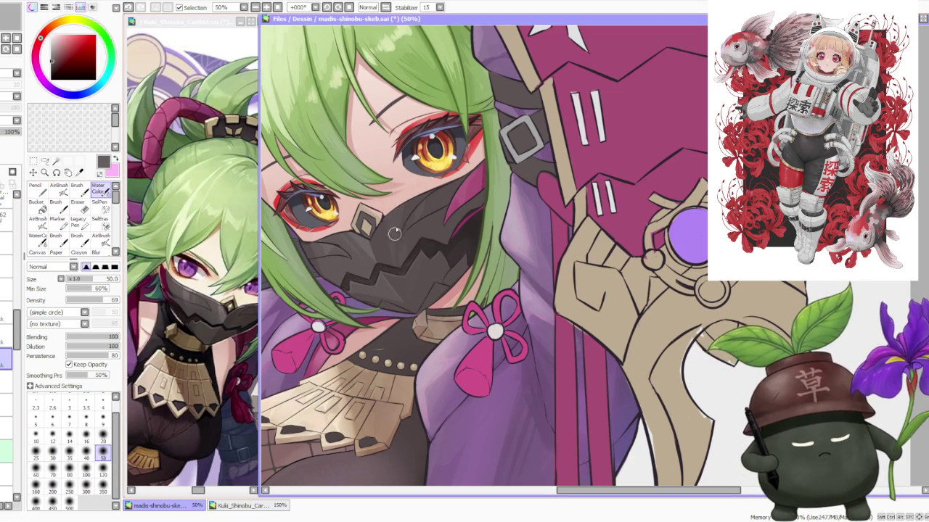
key(b)
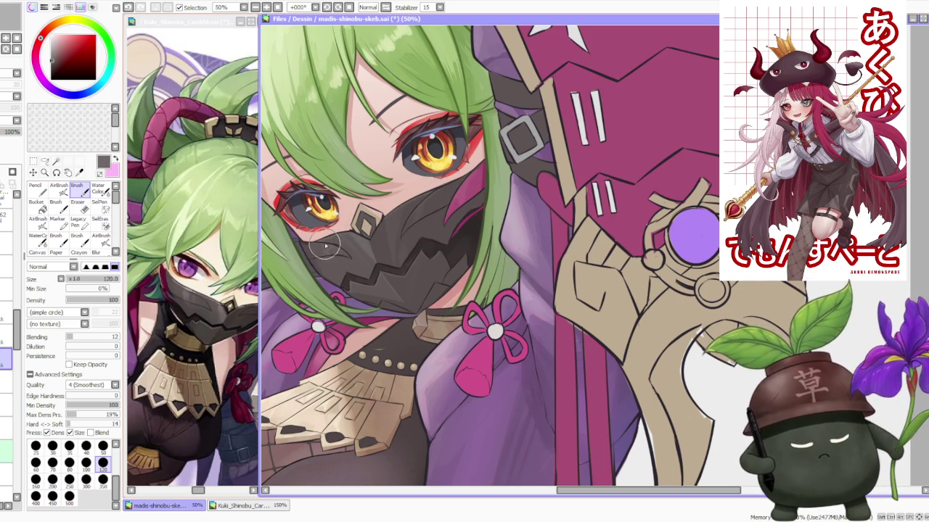
Enlarge the brush to size 350.
scroll(319, 246, down, 2)
scroll(380, 196, down, 2)
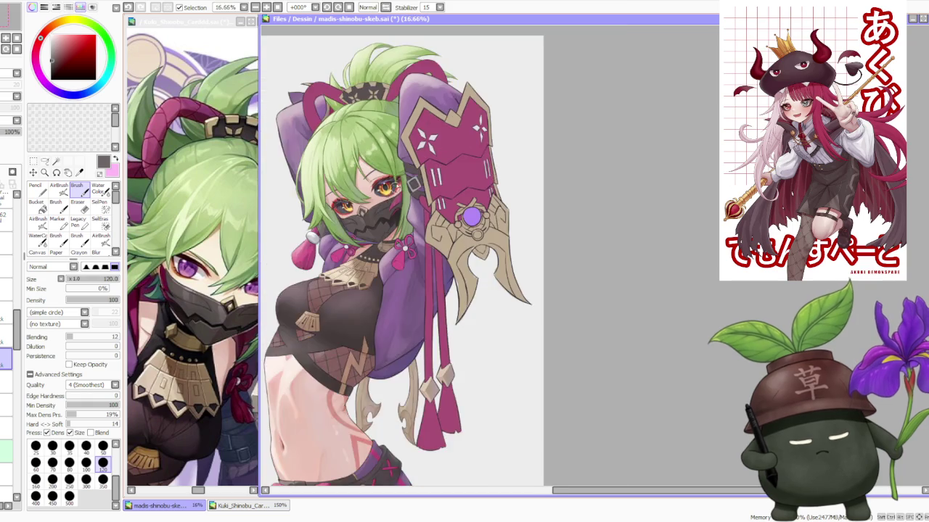
scroll(391, 174, down, 1)
scroll(395, 167, up, 4)
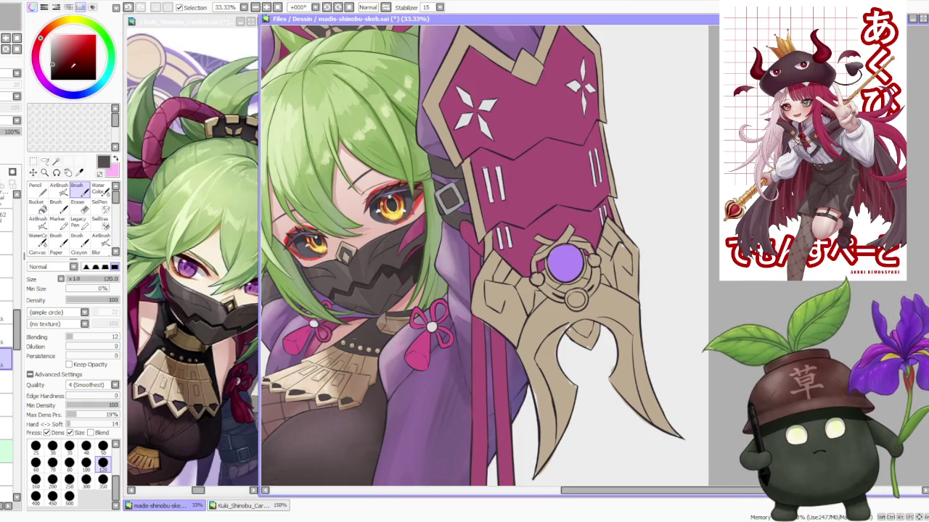
click(102, 479)
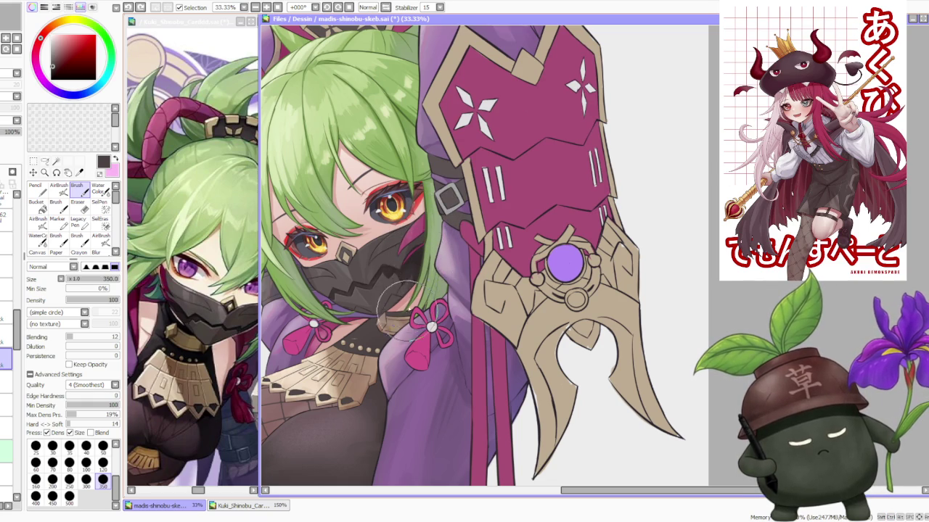
Raise the brush blending to 41 after checking the mask at several zoom levels.
scroll(400, 206, down, 1)
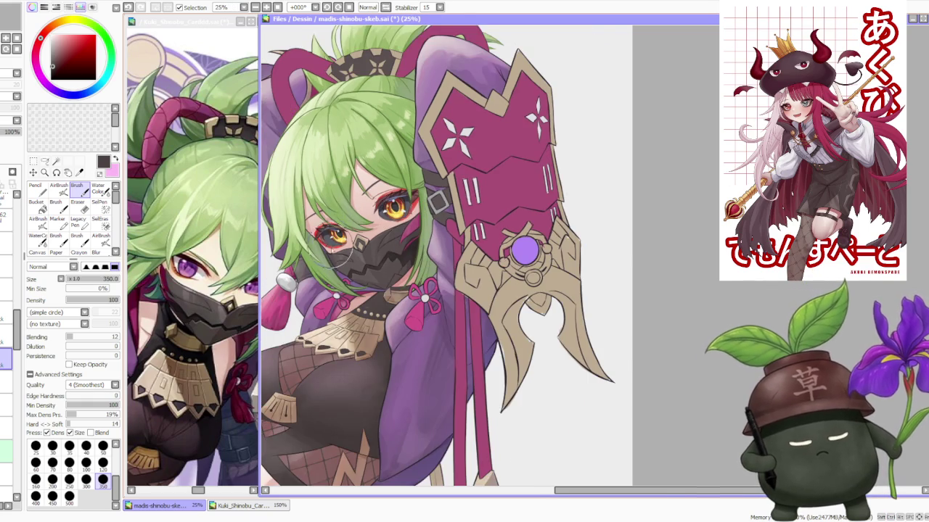
scroll(335, 267, up, 1)
scroll(336, 269, up, 1)
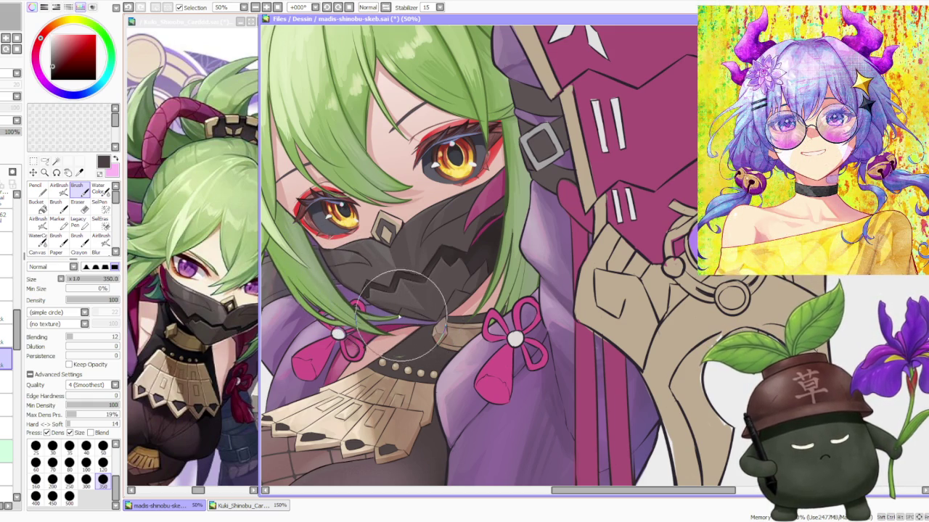
scroll(400, 317, down, 3)
scroll(320, 313, up, 3)
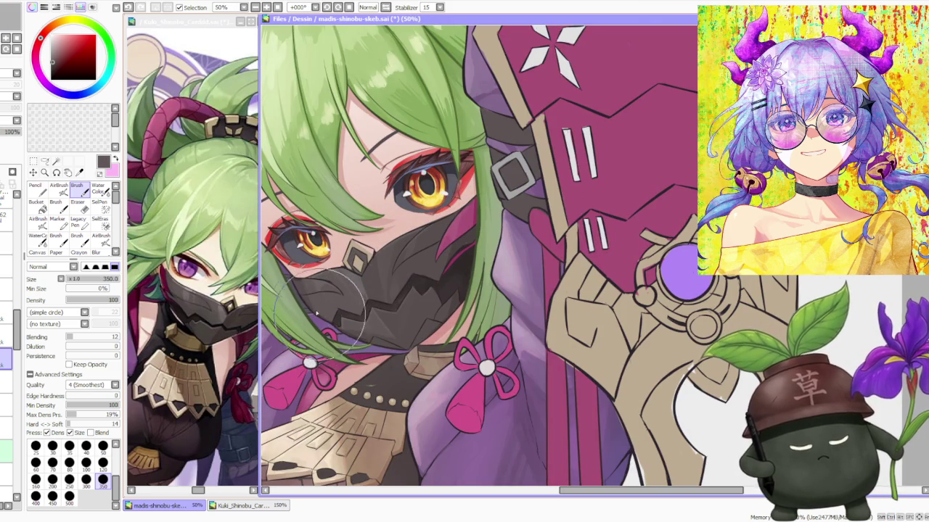
scroll(338, 326, down, 1)
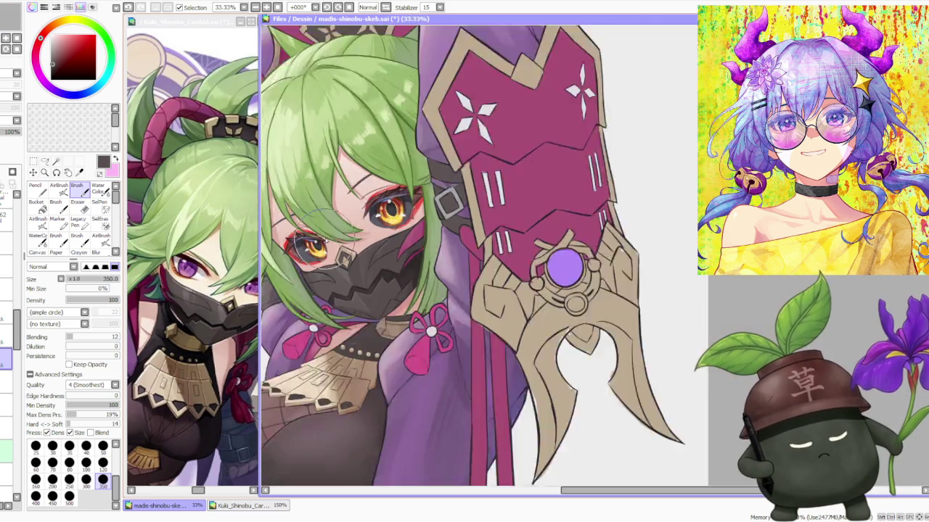
scroll(355, 261, down, 3)
scroll(371, 196, down, 1)
scroll(379, 195, down, 1)
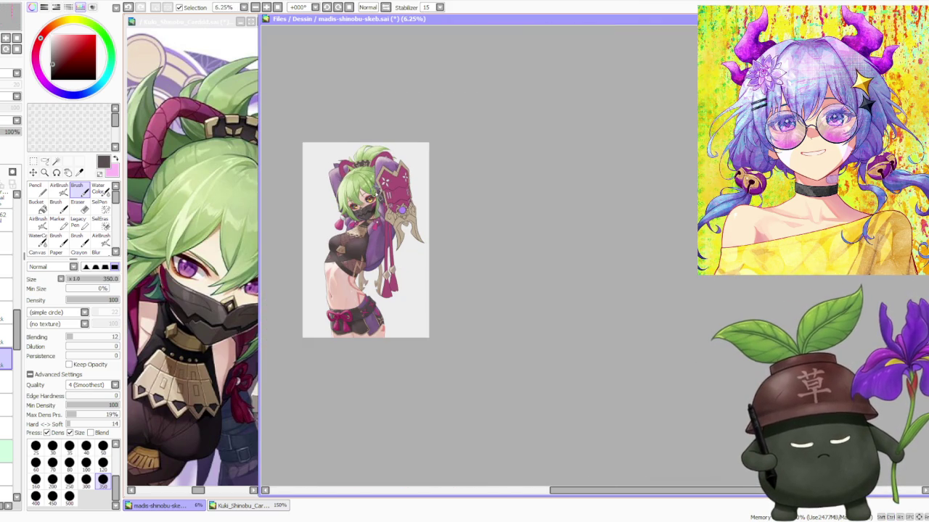
scroll(380, 200, up, 2)
scroll(382, 215, up, 2)
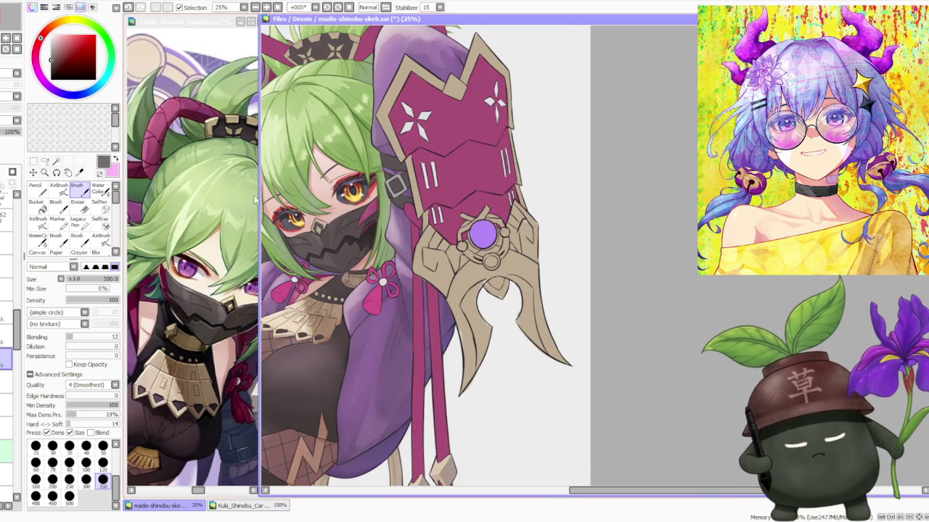
scroll(373, 232, up, 1)
scroll(373, 232, down, 4)
scroll(374, 233, up, 4)
scroll(374, 232, up, 1)
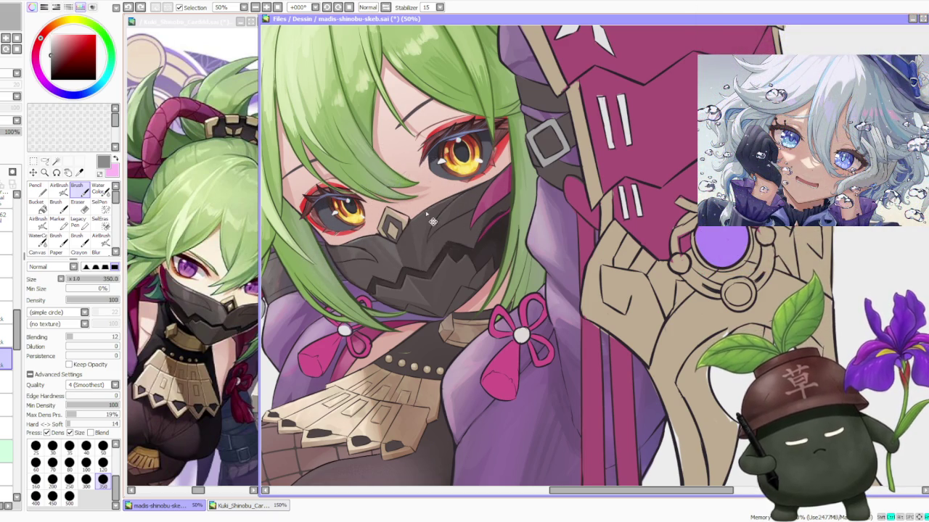
drag(94, 337, 88, 337)
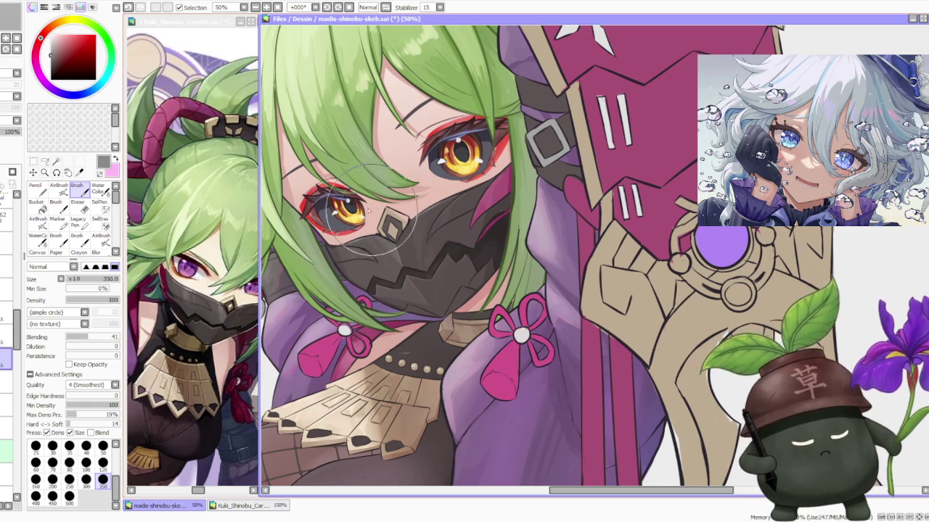
Zoom in and out to review the broader shading on the mask and face.
scroll(377, 212, down, 1)
scroll(377, 212, down, 2)
scroll(377, 210, up, 3)
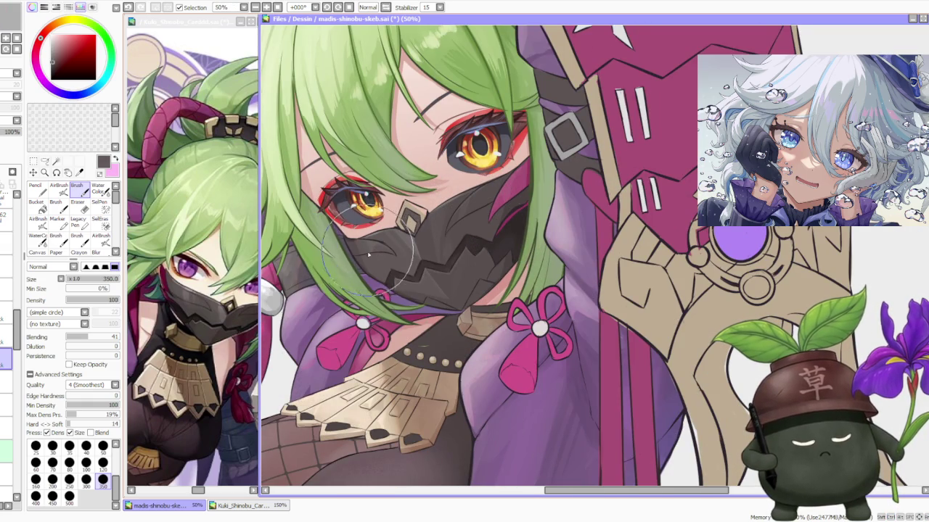
scroll(365, 248, down, 1)
scroll(363, 244, up, 1)
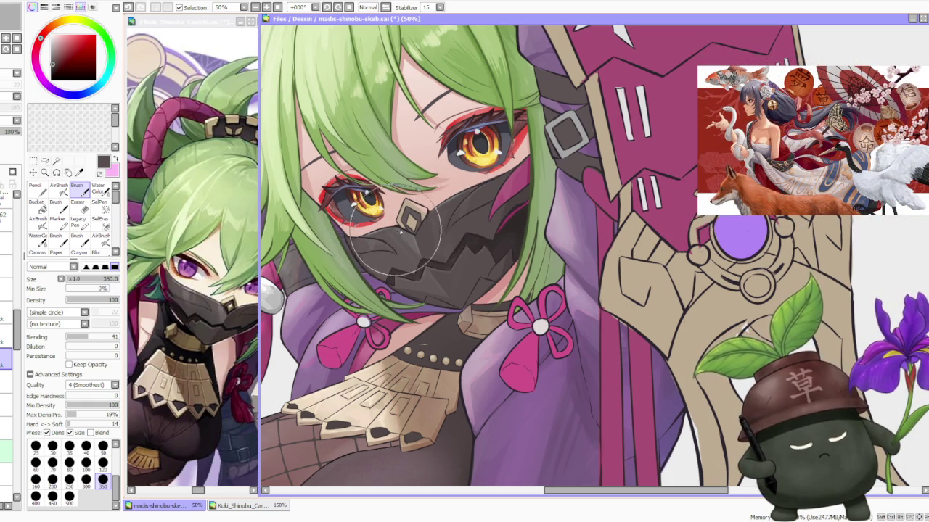
scroll(410, 178, down, 2)
scroll(434, 136, down, 2)
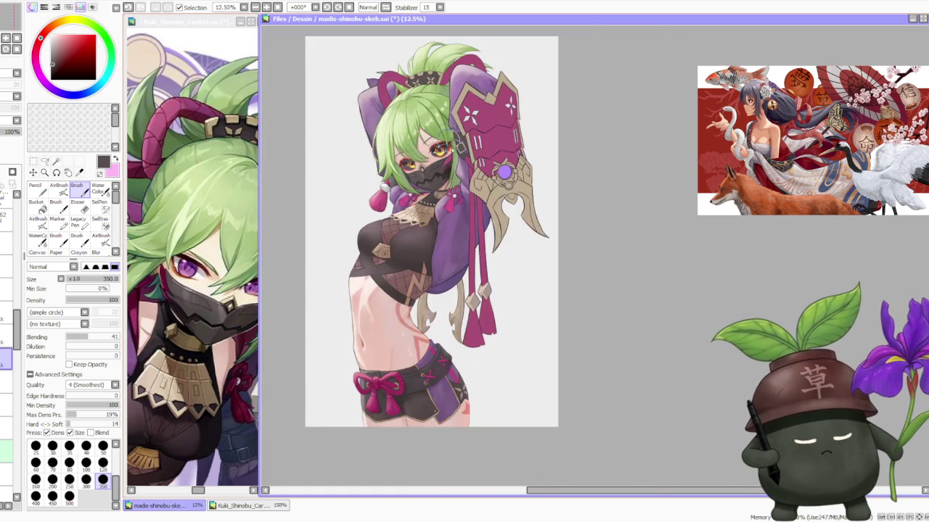
scroll(434, 119, up, 2)
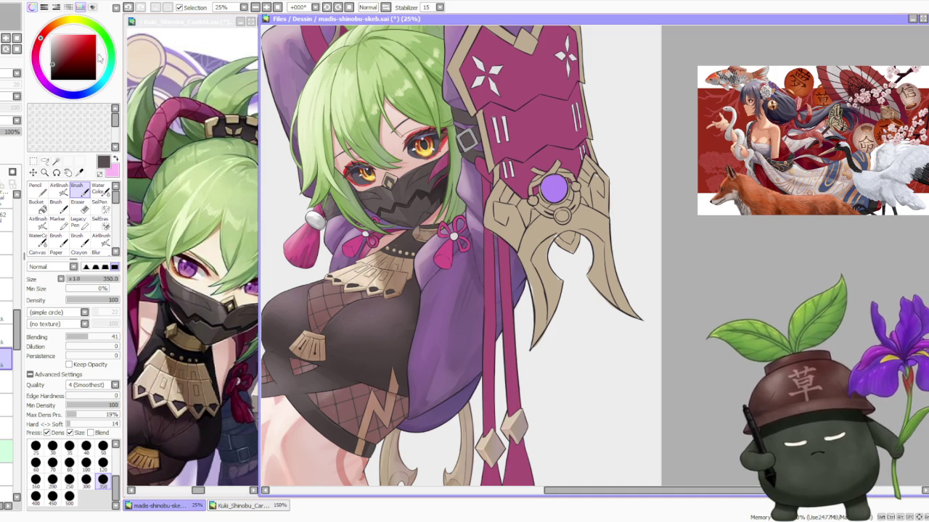
alt+click(450, 265)
click(59, 187)
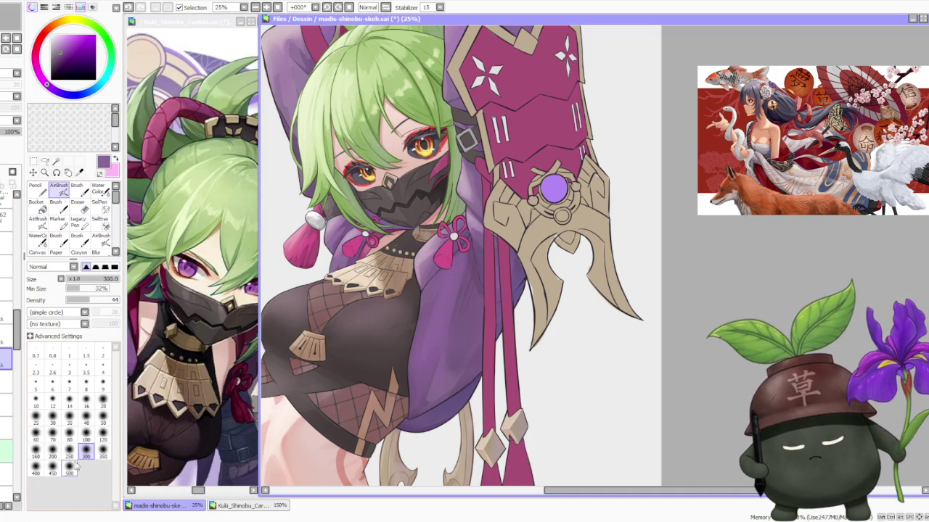
alt+click(421, 191)
scroll(421, 191, down, 3)
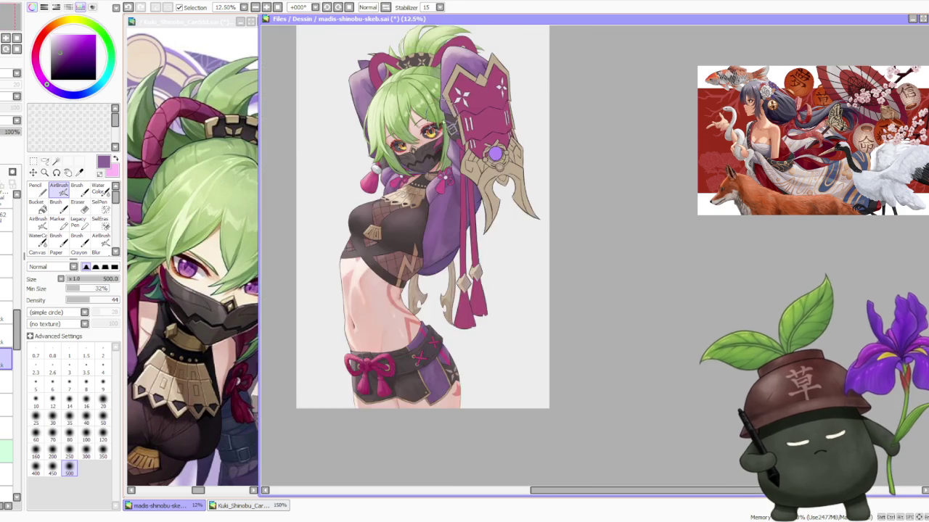
scroll(428, 156, up, 3)
drag(428, 138, 419, 175)
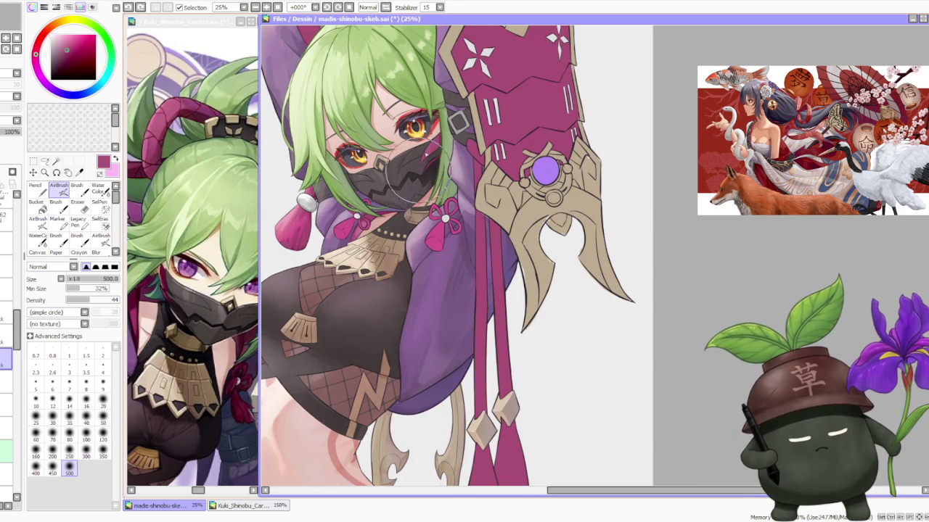
key(ctrl+z)
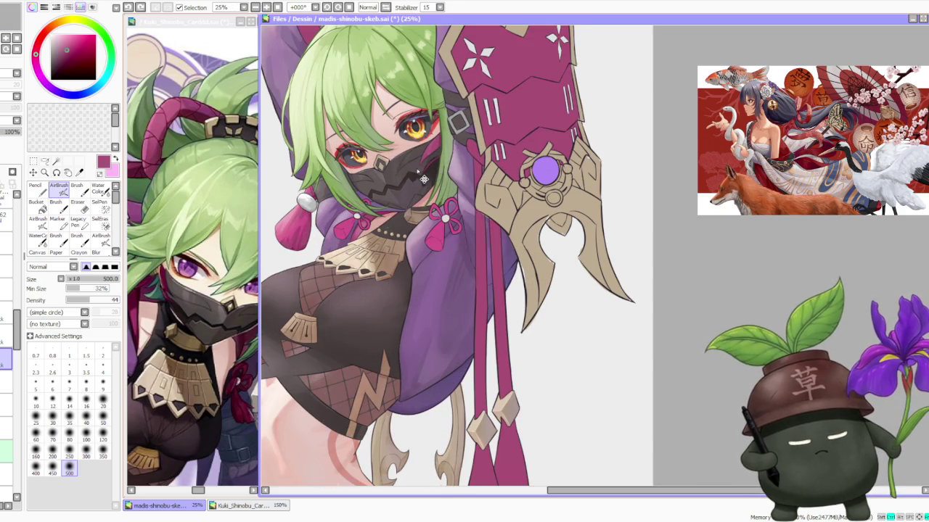
scroll(425, 145, down, 3)
scroll(421, 130, up, 4)
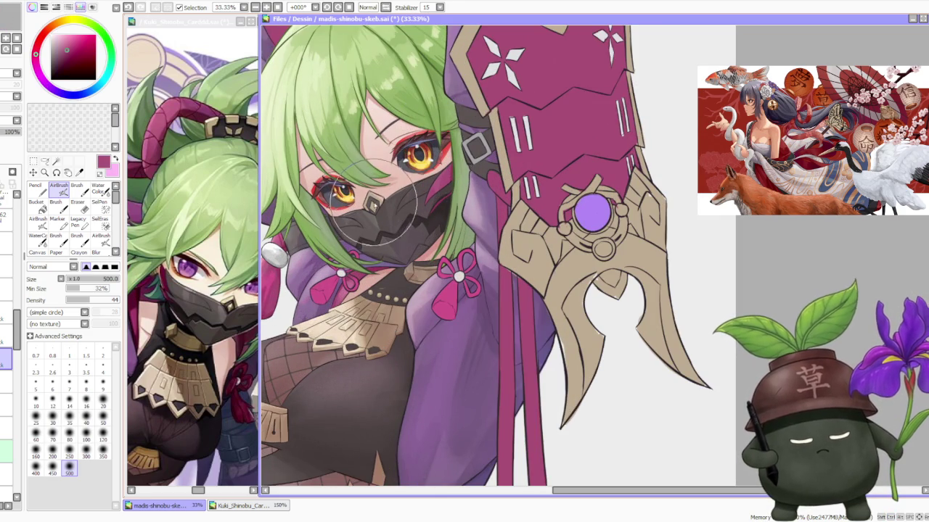
alt+click(371, 202)
drag(370, 204, 367, 199)
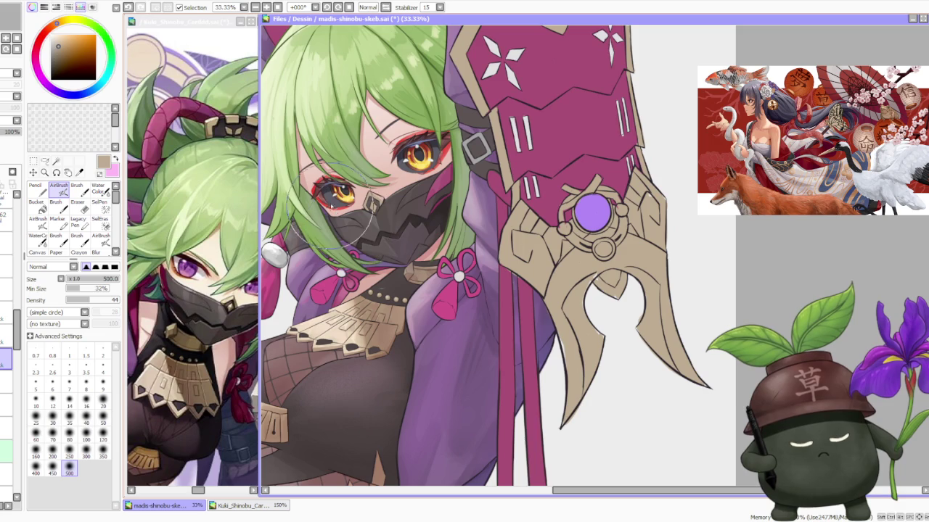
scroll(370, 203, down, 3)
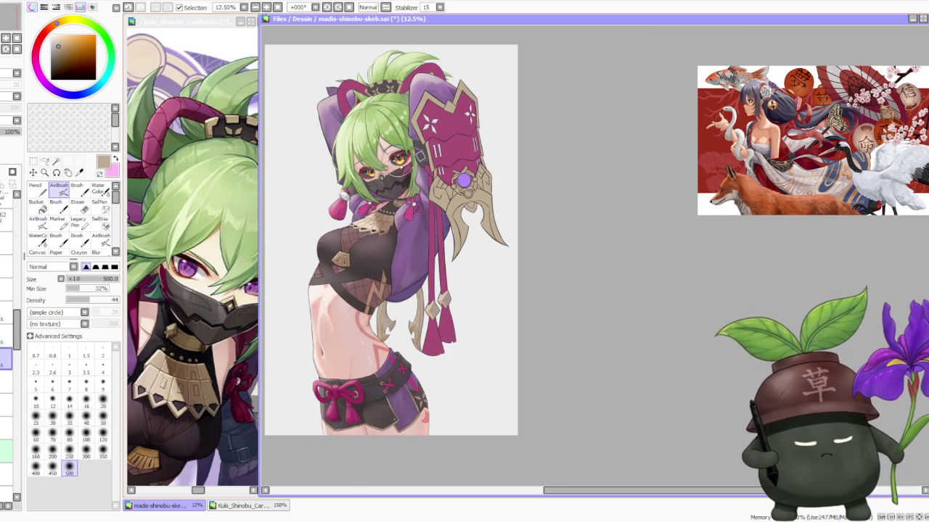
scroll(406, 174, down, 1)
scroll(400, 140, up, 3)
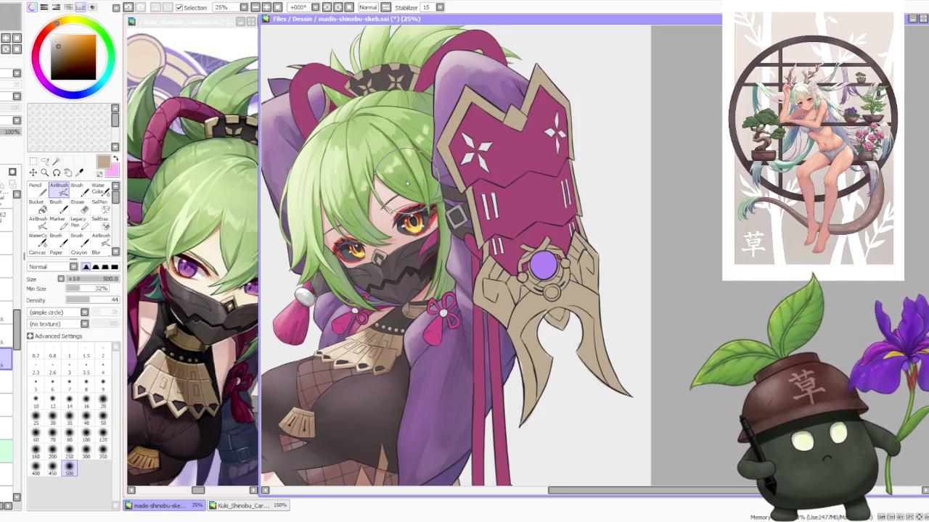
scroll(408, 184, down, 1)
scroll(408, 185, down, 1)
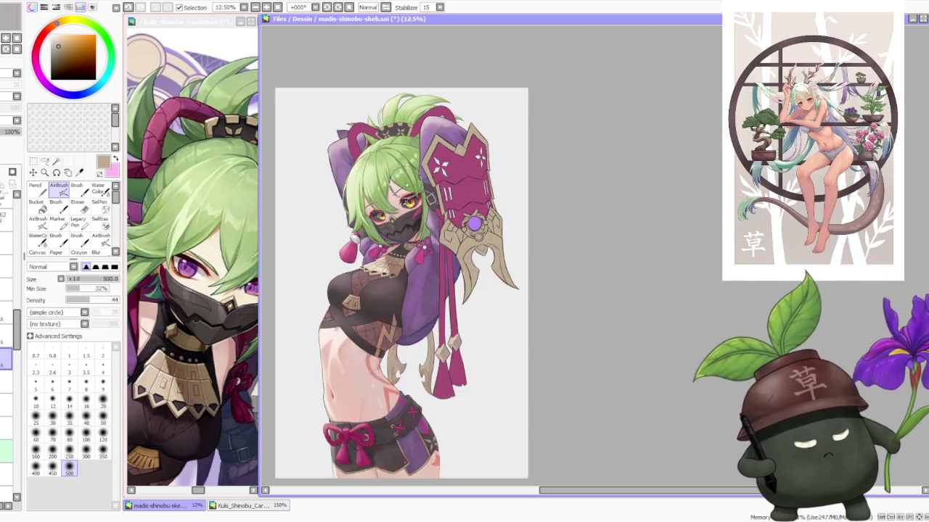
scroll(407, 185, down, 1)
scroll(409, 188, up, 2)
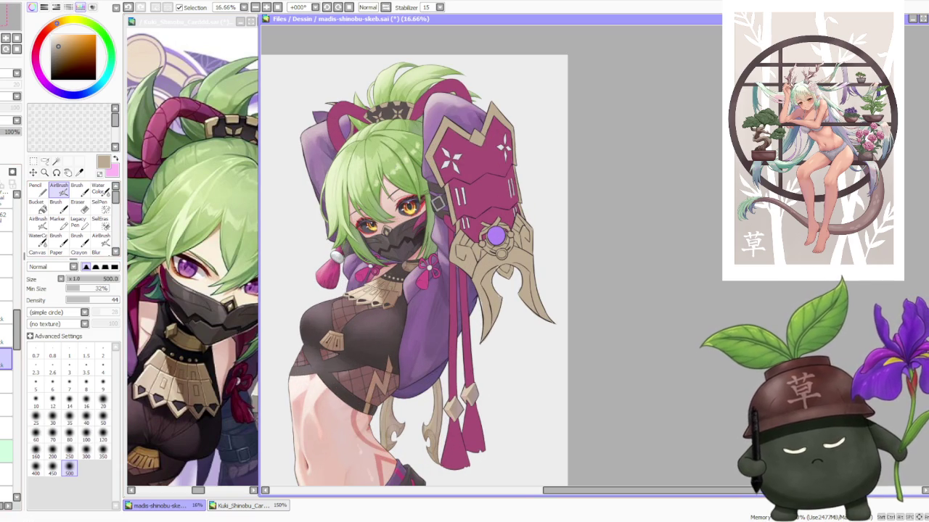
click(77, 187)
Eyedrop the mask's dark grey and shade the mask's lower-left part with it.
scroll(386, 250, up, 5)
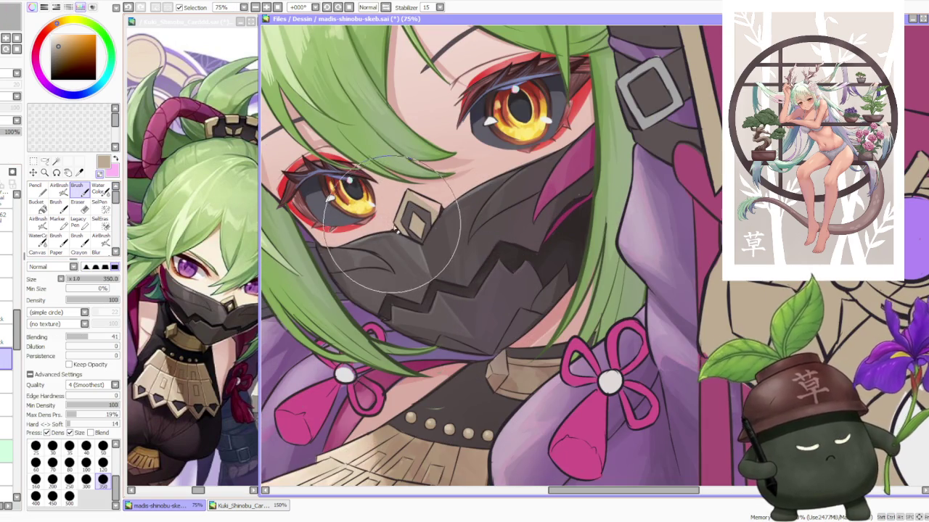
alt+click(438, 237)
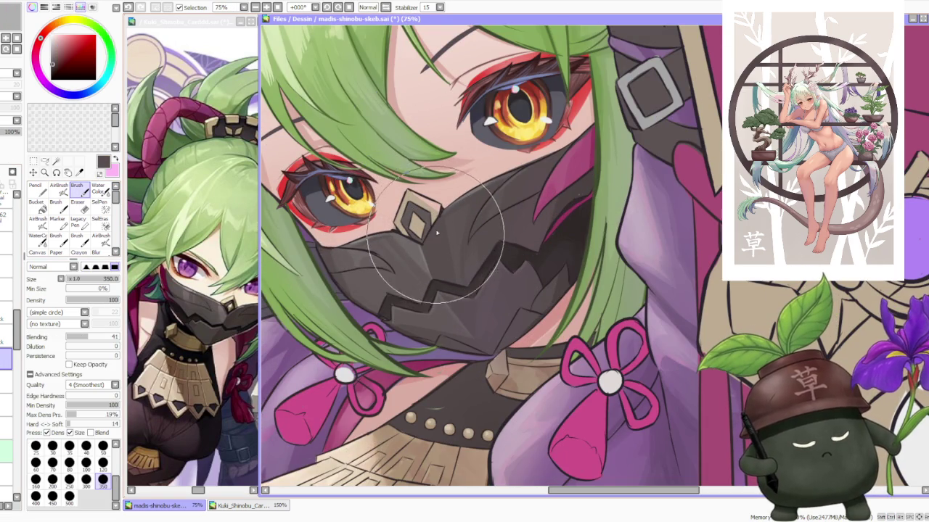
mouse_move(438, 237)
mouse_down()
mouse_move(391, 310)
mouse_move(385, 284)
mouse_up()
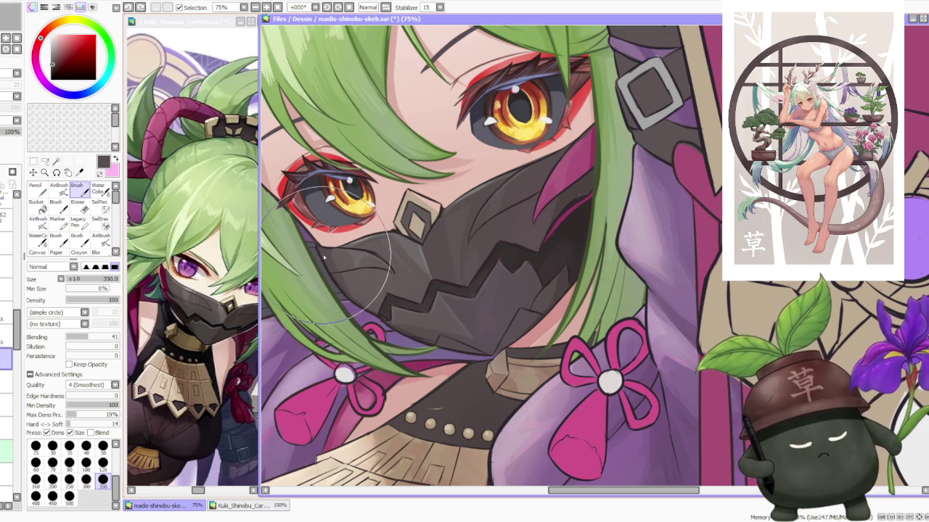
Shrink the brush to size 120 and switch to the Water Color blending tool.
scroll(421, 203, down, 1)
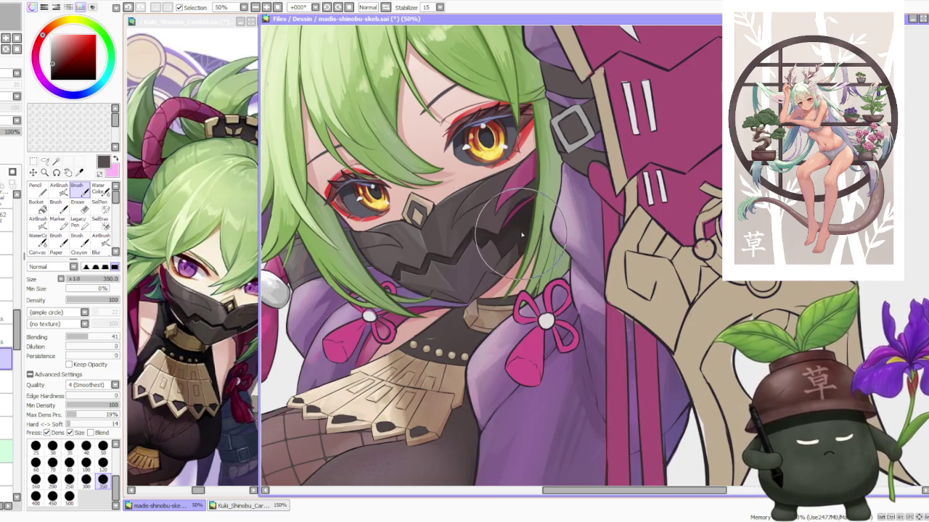
scroll(511, 212, down, 1)
scroll(521, 207, up, 3)
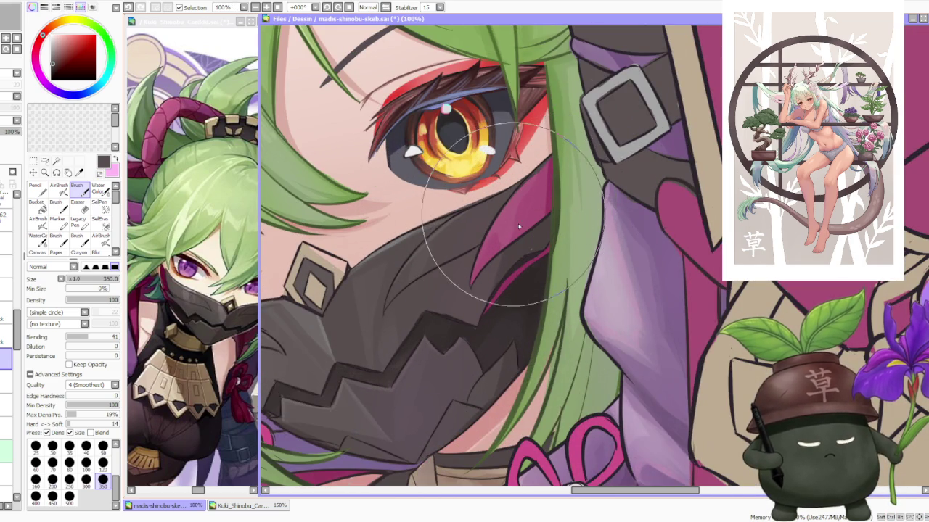
scroll(526, 251, down, 1)
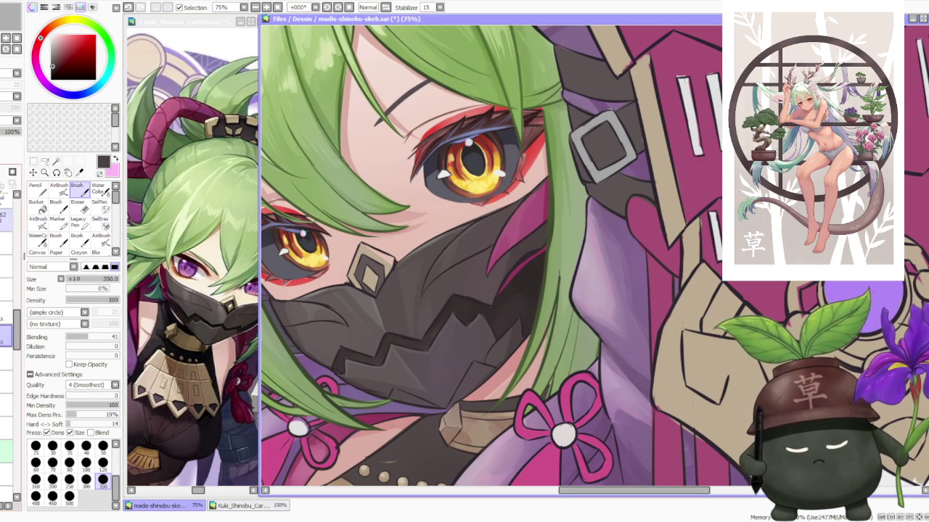
click(103, 462)
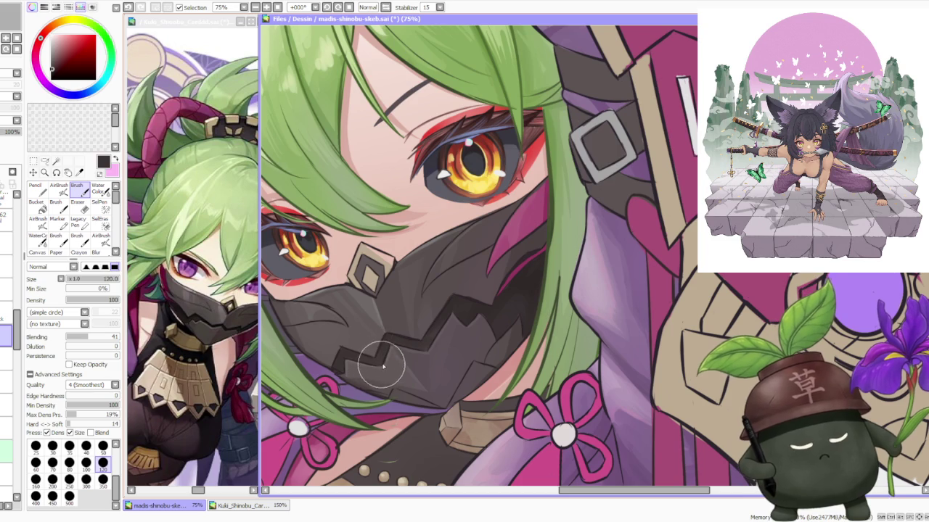
scroll(434, 284, down, 3)
scroll(435, 298, up, 4)
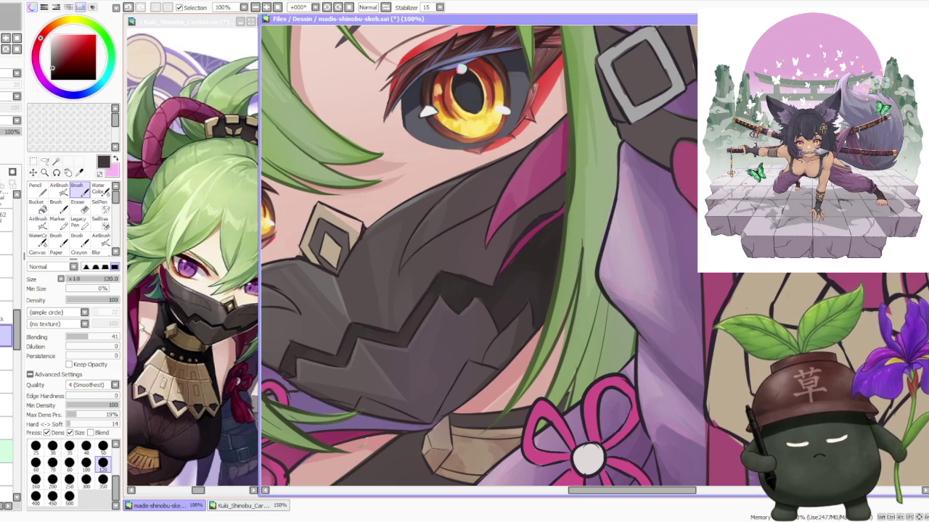
click(98, 189)
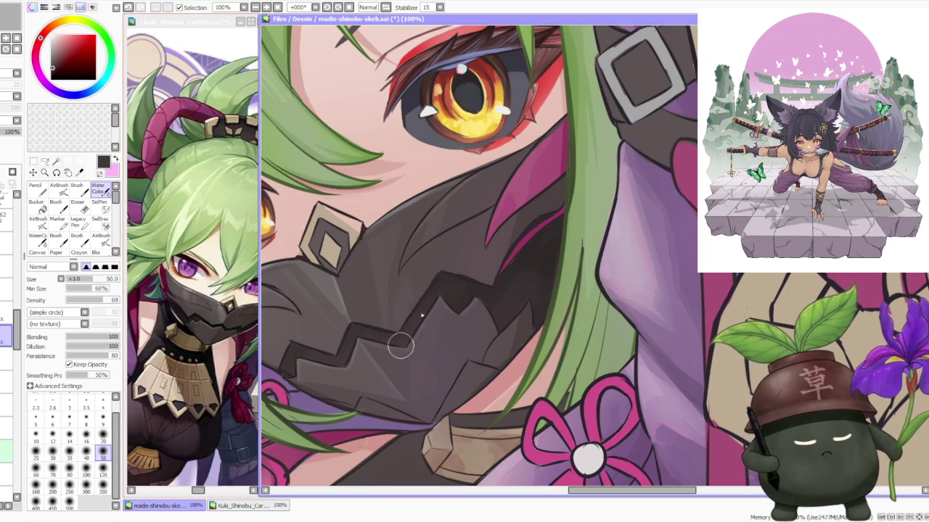
scroll(515, 229, down, 3)
scroll(510, 247, down, 1)
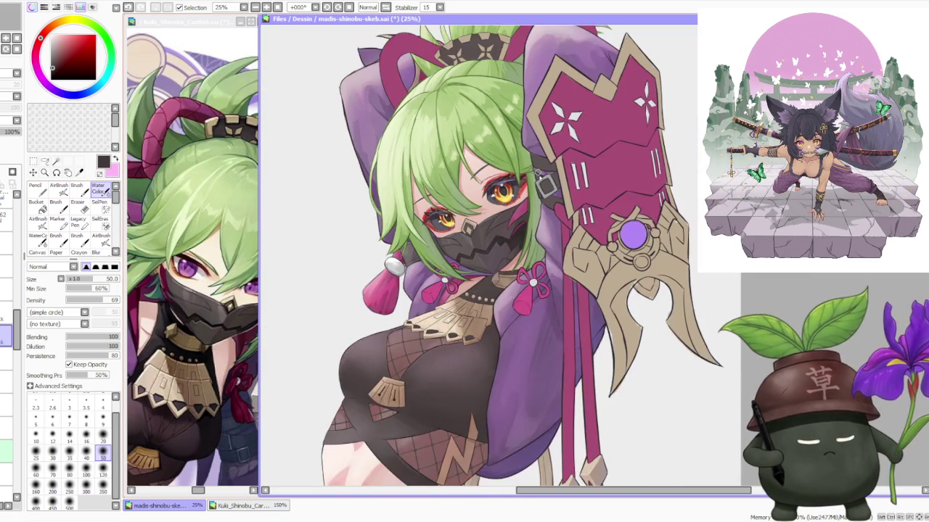
scroll(510, 247, down, 2)
scroll(576, 153, up, 1)
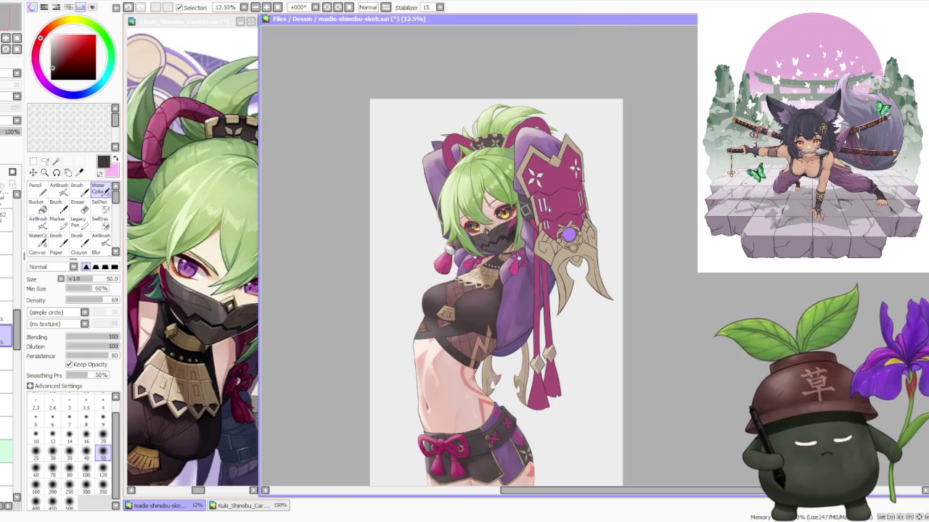
scroll(499, 214, up, 3)
scroll(499, 213, up, 3)
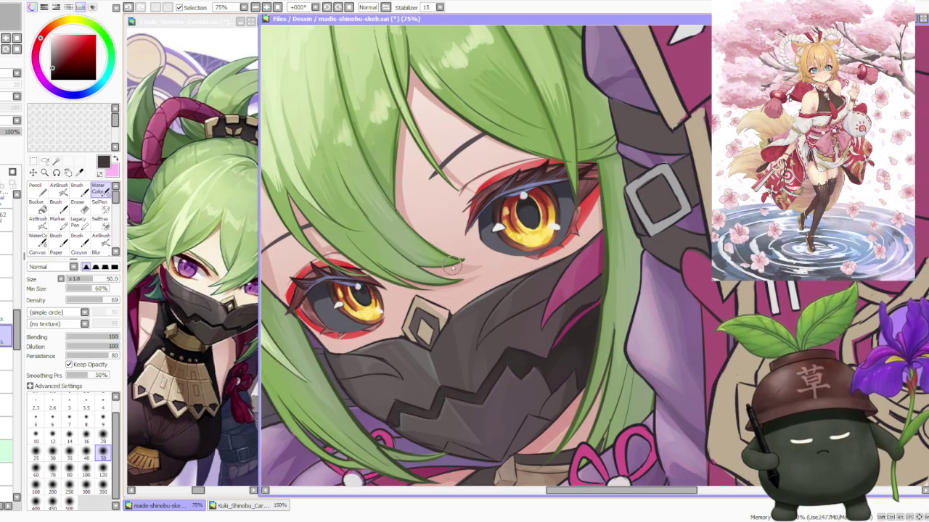
click(7, 290)
Return to the Brush and repaint the mask's diamond ornament more cleanly.
key(b)
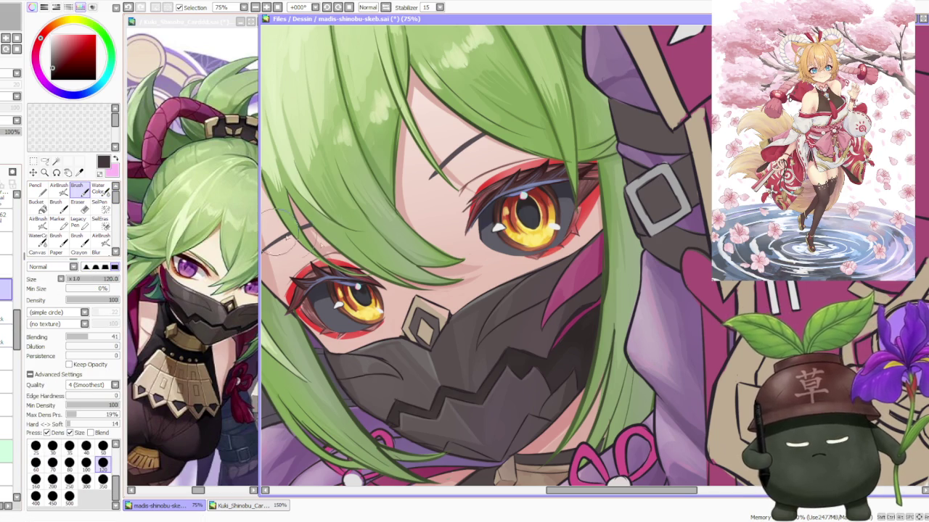
scroll(445, 332, up, 1)
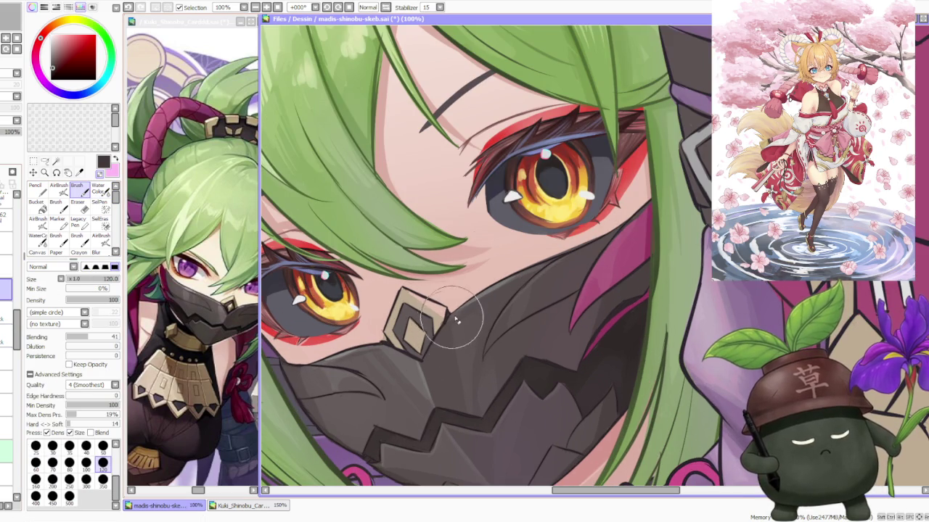
drag(445, 333, 378, 345)
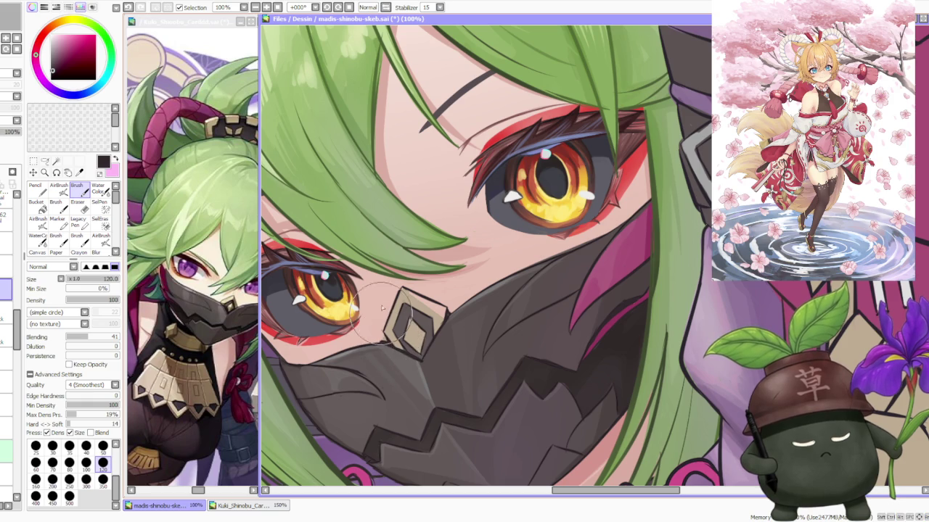
scroll(381, 313, down, 1)
scroll(381, 313, down, 1)
scroll(406, 290, down, 1)
scroll(451, 251, up, 1)
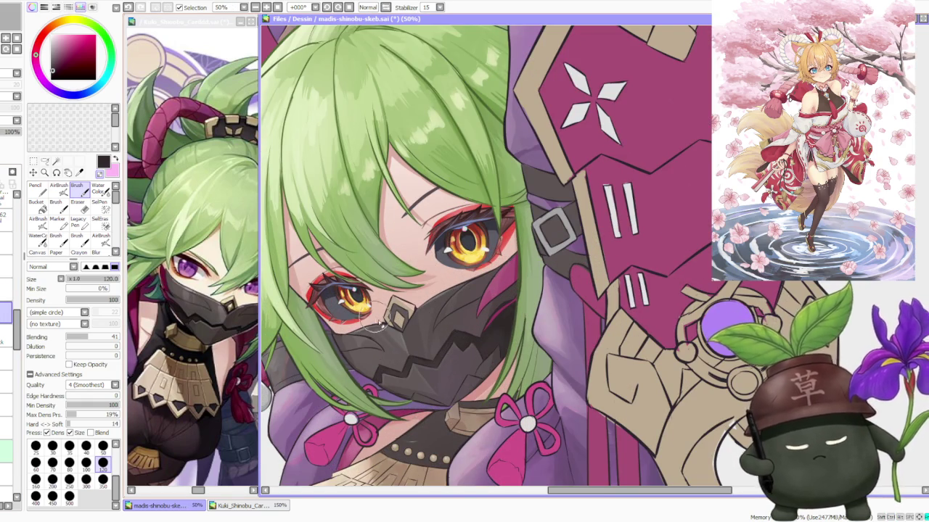
scroll(380, 324, up, 1)
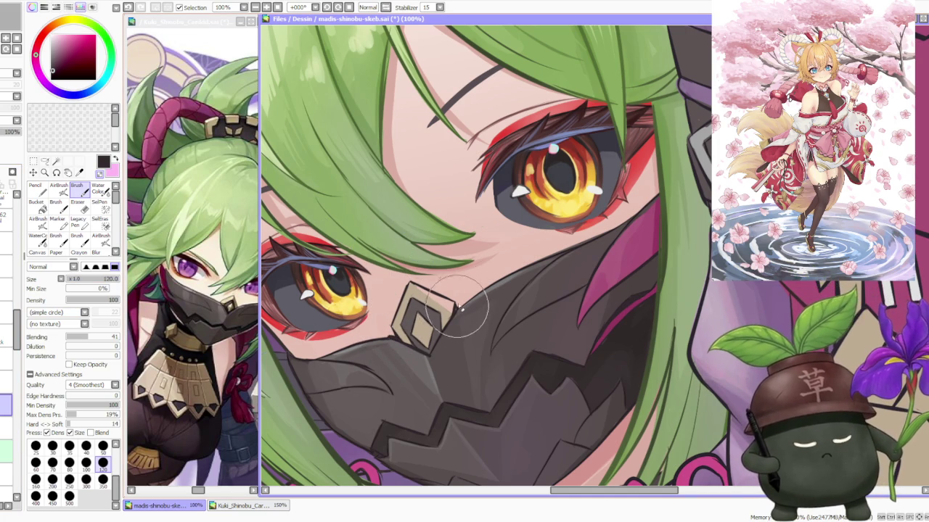
Eyedrop the diamond's tan and touch up its edges with tan strokes.
alt+click(414, 288)
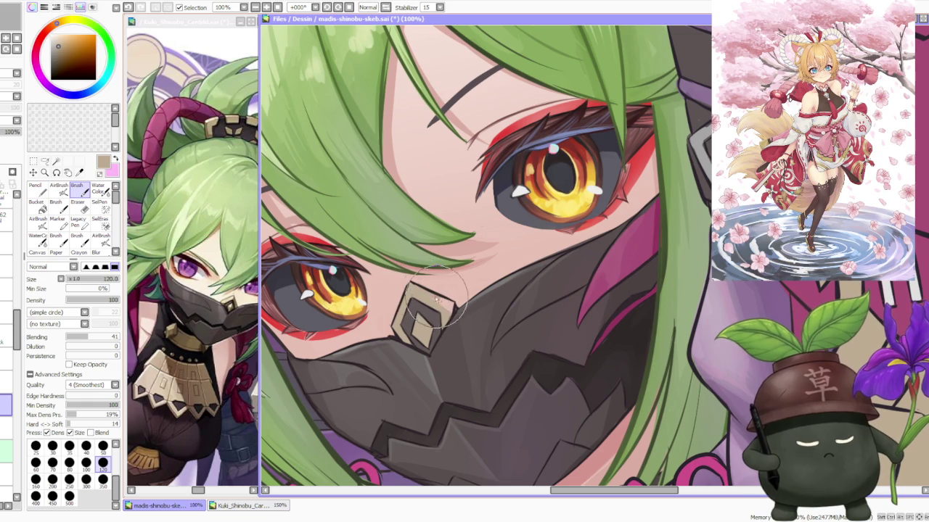
drag(439, 309, 428, 292)
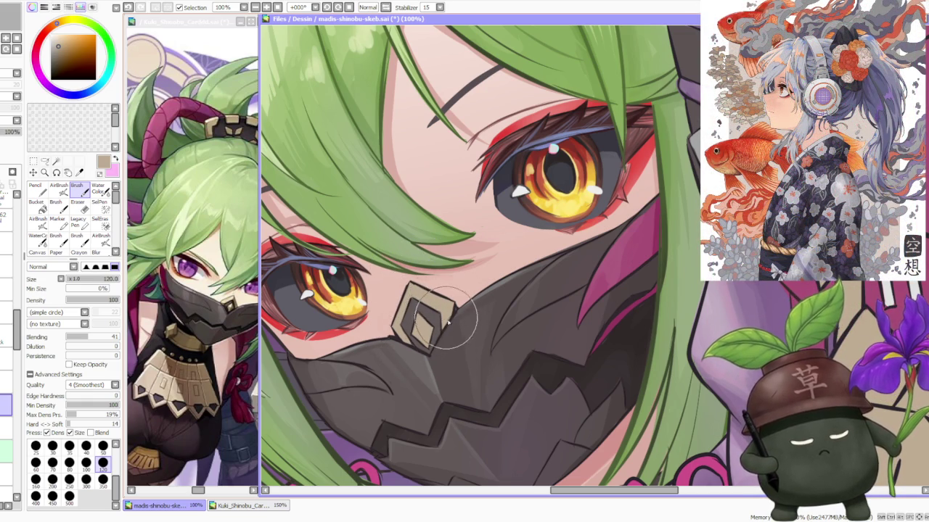
scroll(421, 305, down, 3)
scroll(457, 249, down, 3)
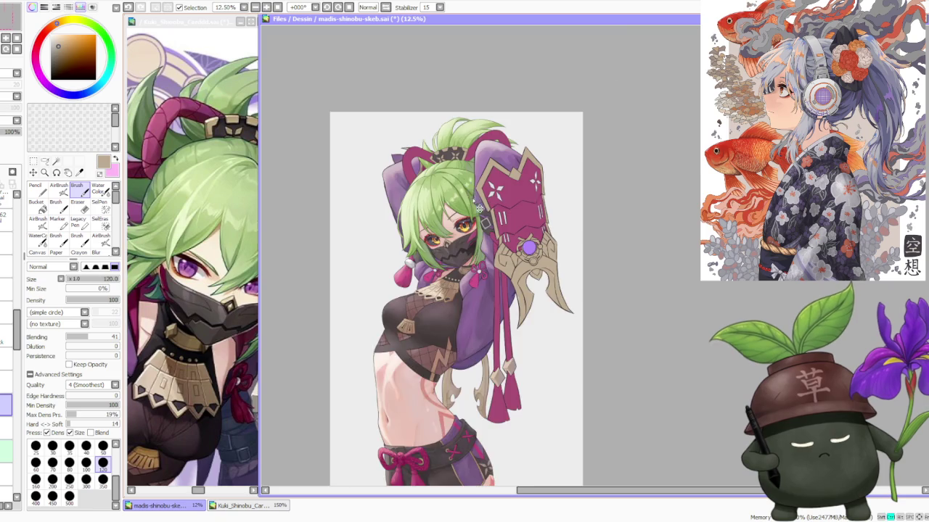
scroll(472, 198, up, 3)
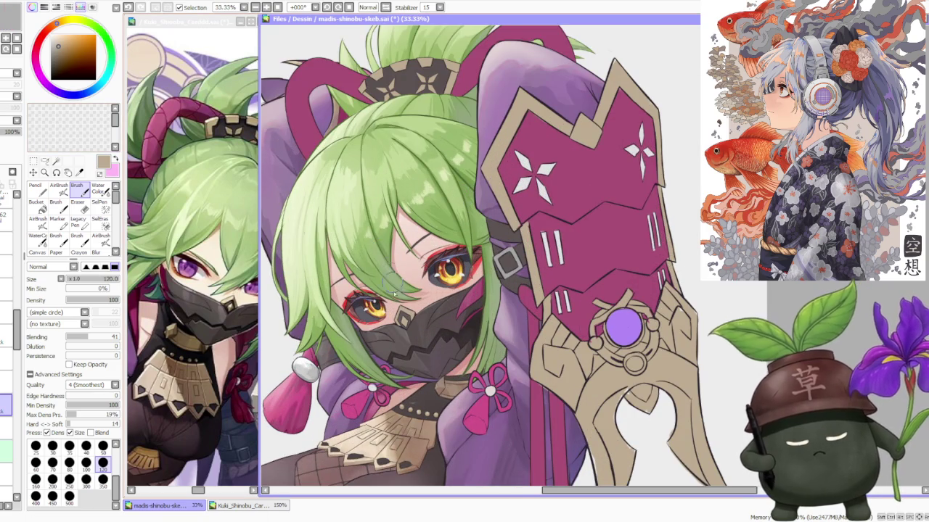
scroll(389, 274, up, 1)
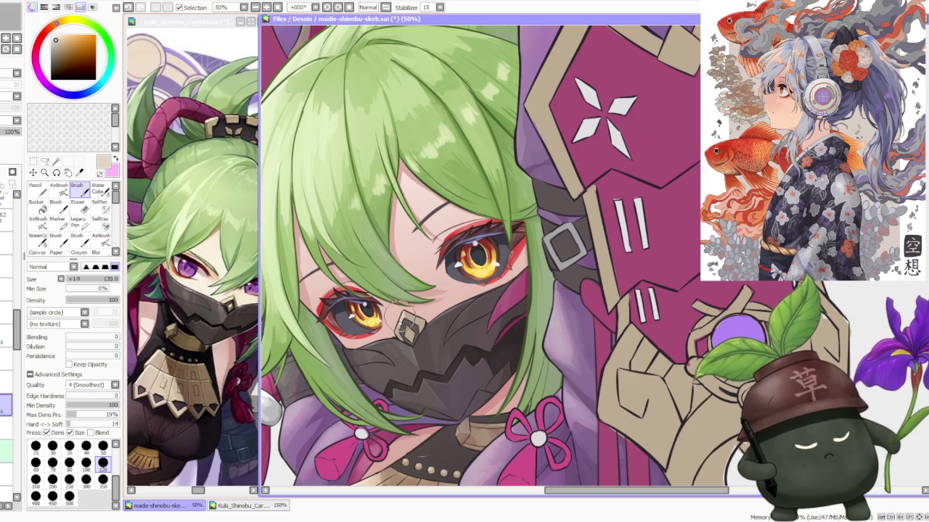
scroll(425, 246, down, 1)
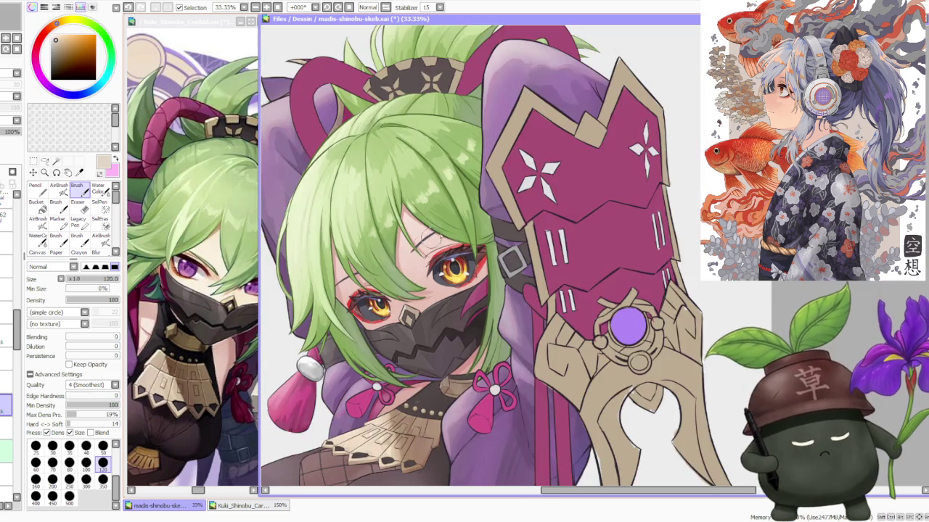
scroll(435, 248, down, 1)
scroll(428, 298, up, 2)
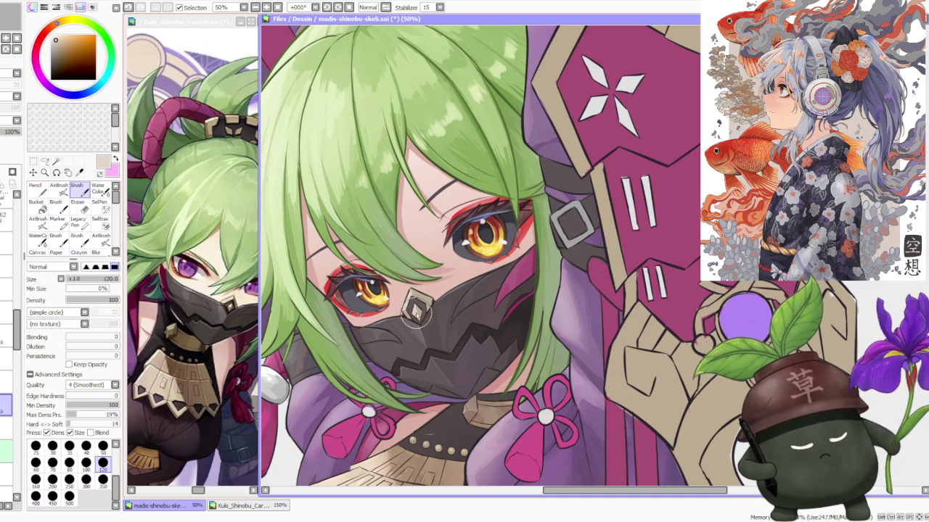
scroll(414, 297, down, 2)
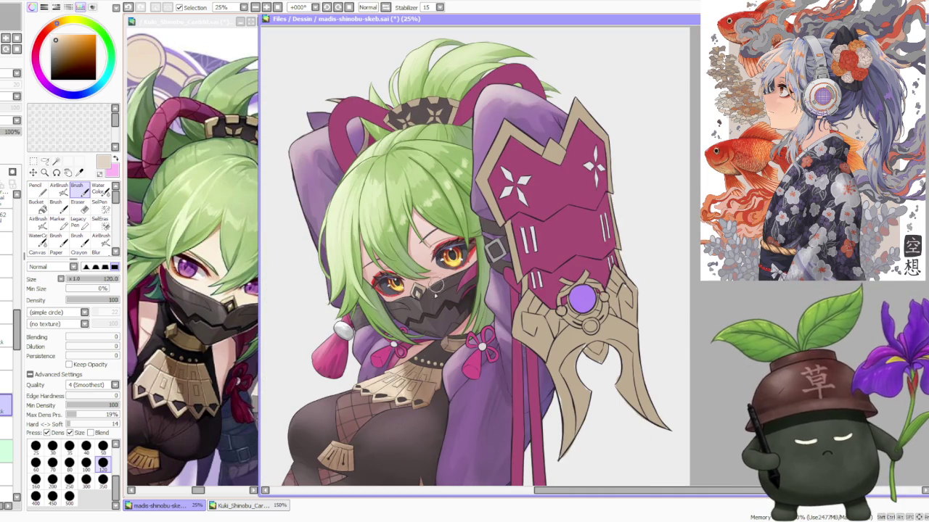
scroll(424, 317, up, 2)
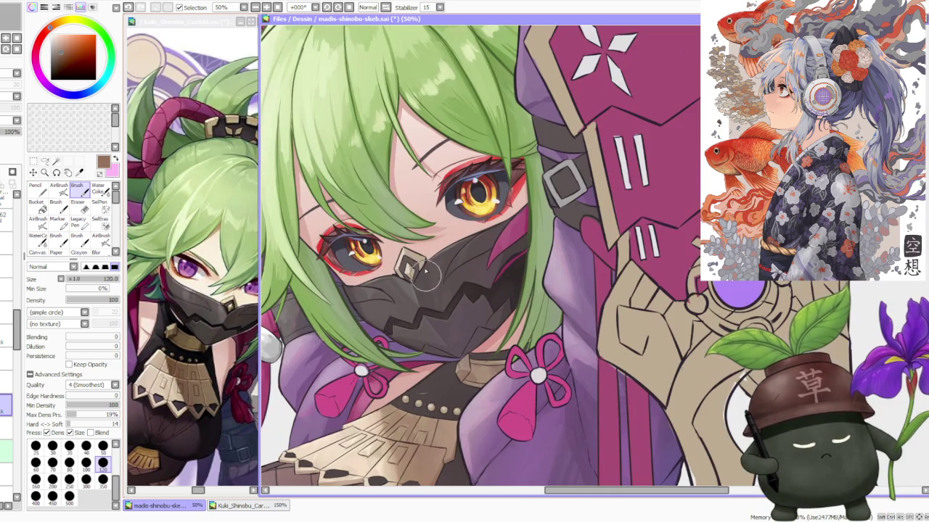
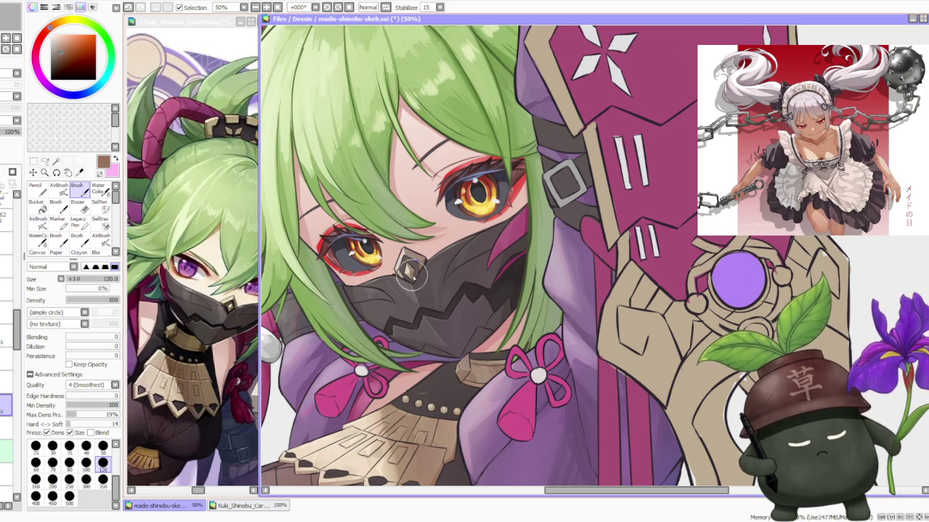
Airbrush light beige and dark brown shading onto the mask's diamond ornament.
scroll(412, 276, down, 5)
scroll(406, 263, up, 5)
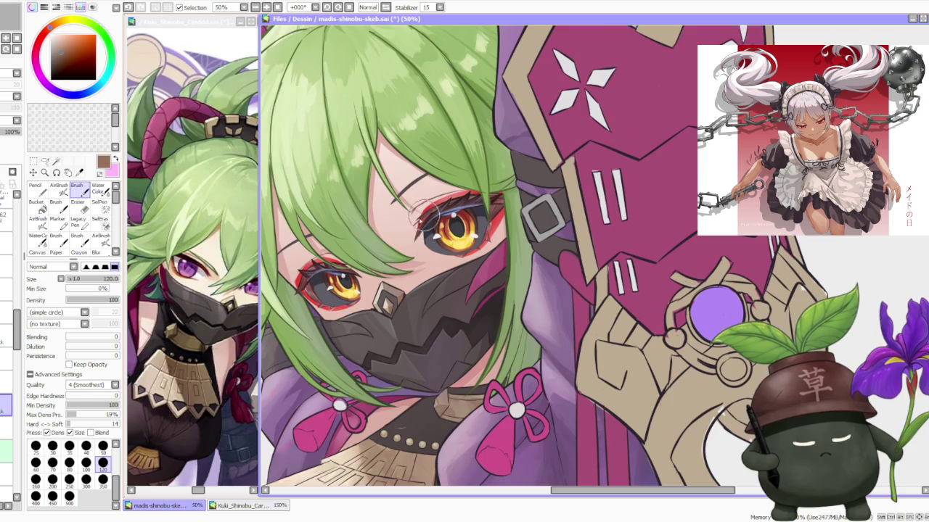
scroll(408, 269, up, 1)
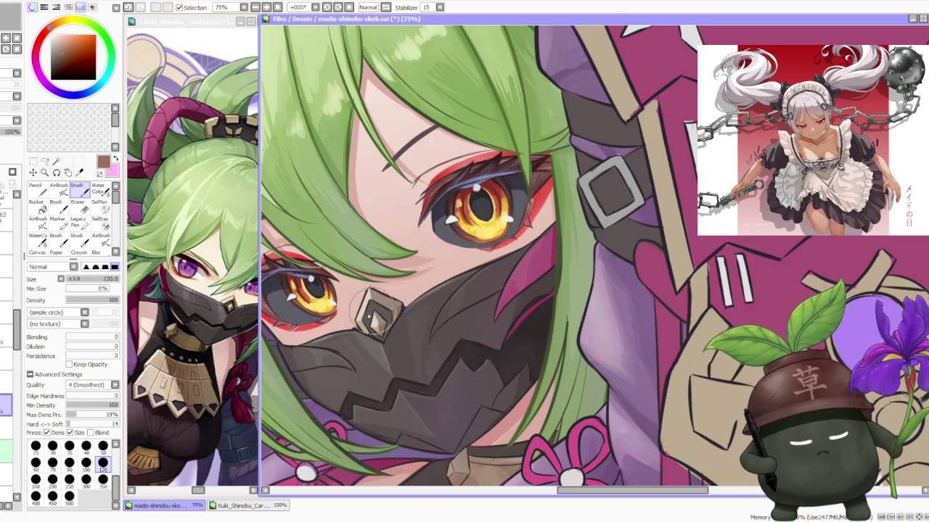
alt+click(388, 312)
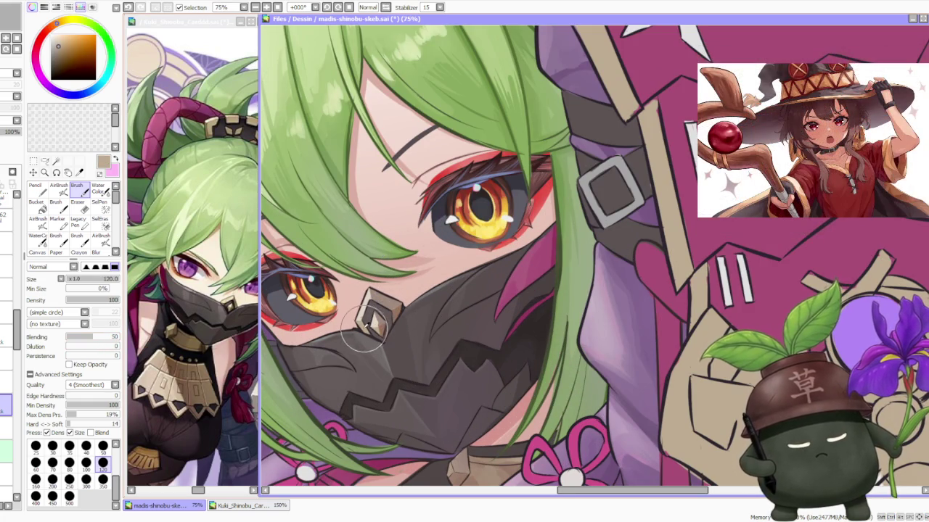
key(v)
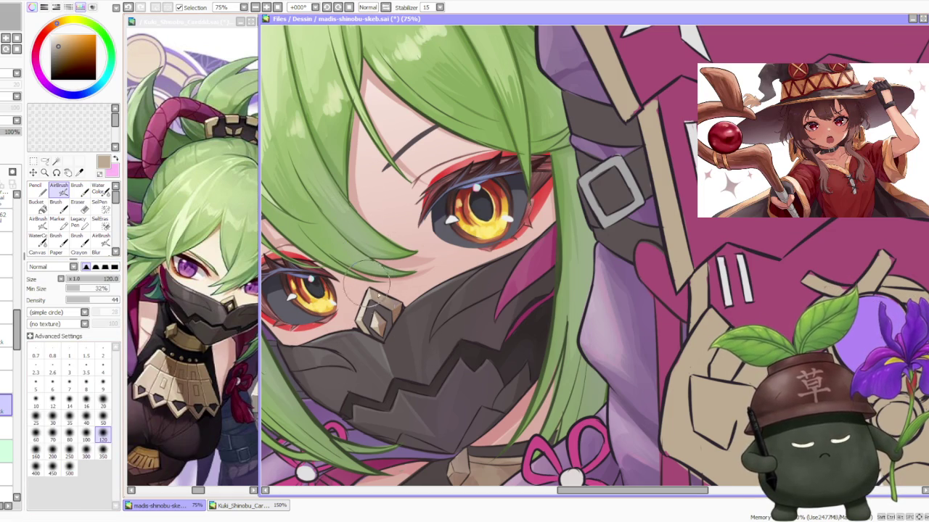
alt+click(382, 315)
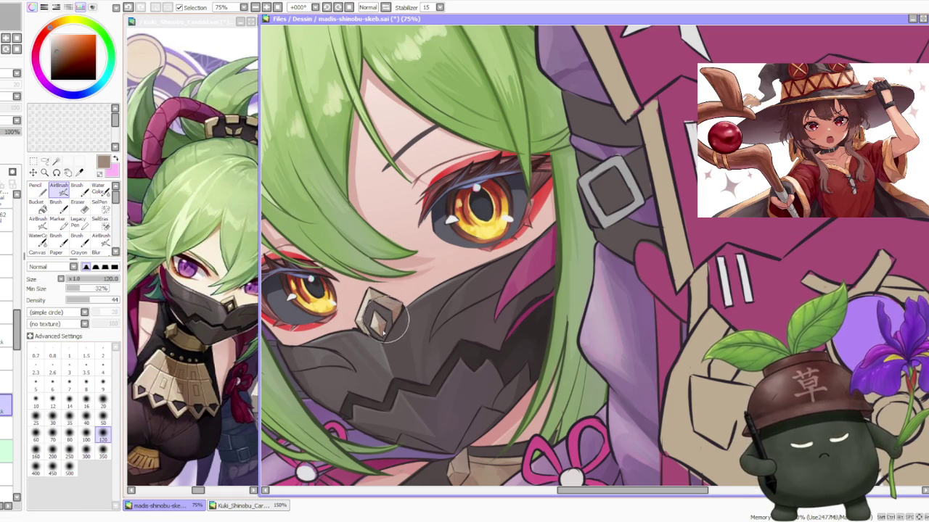
scroll(392, 330, down, 3)
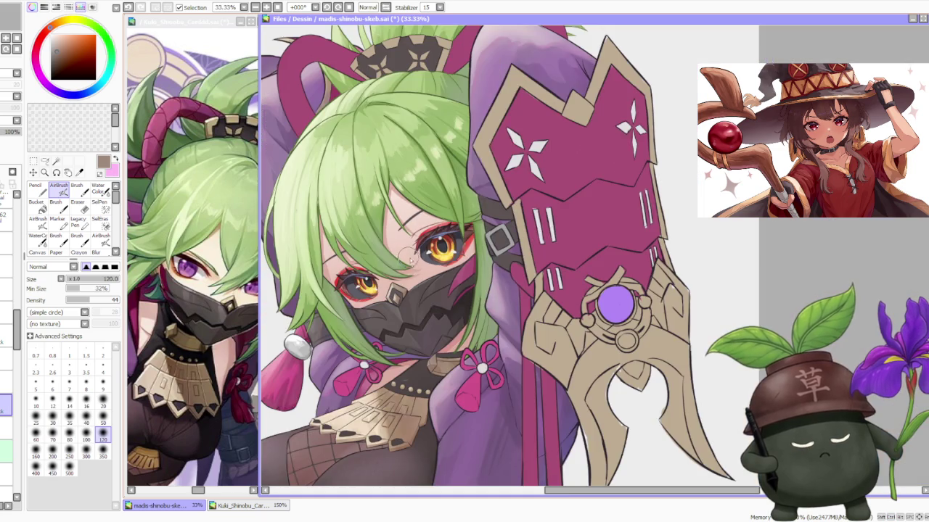
scroll(394, 297, up, 3)
key(b)
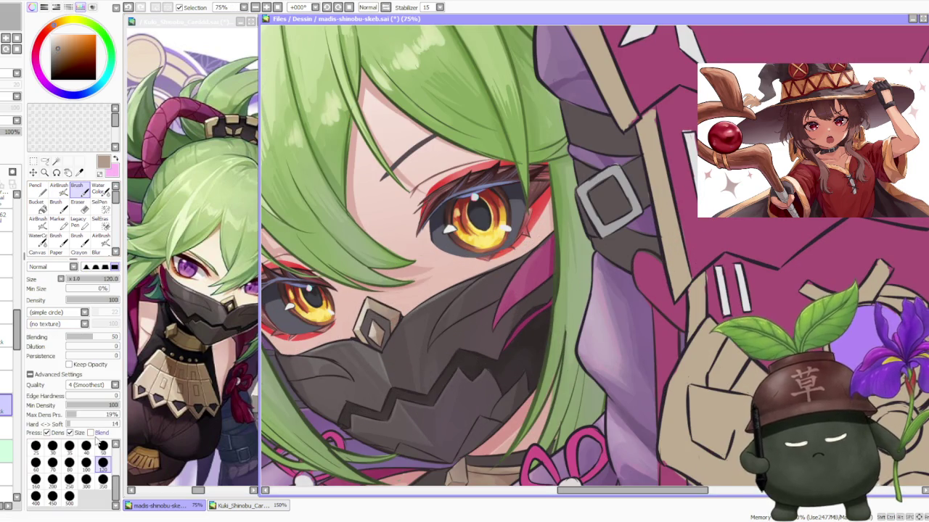
scroll(375, 339, up, 1)
Set Brush blending to 0 and paint beige highlights and dark brown edges on the ornament.
scroll(374, 339, up, 2)
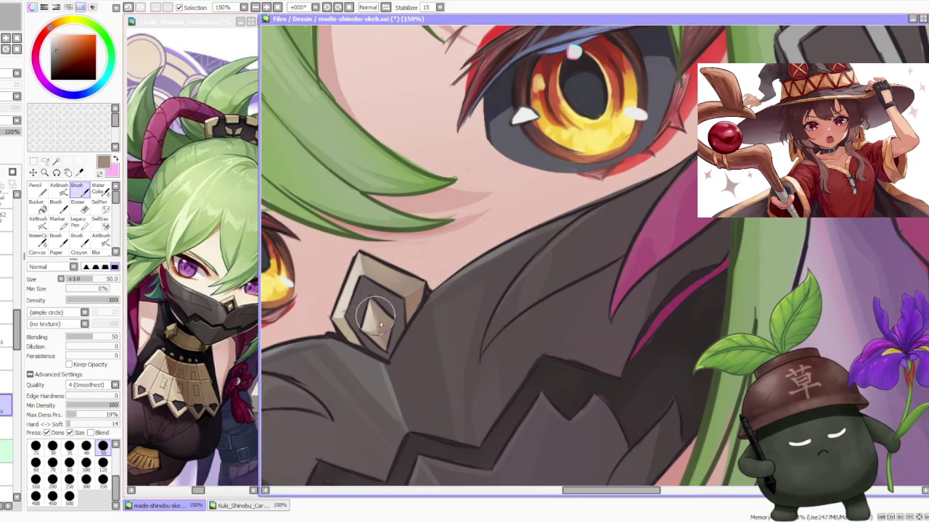
drag(93, 337, 64, 337)
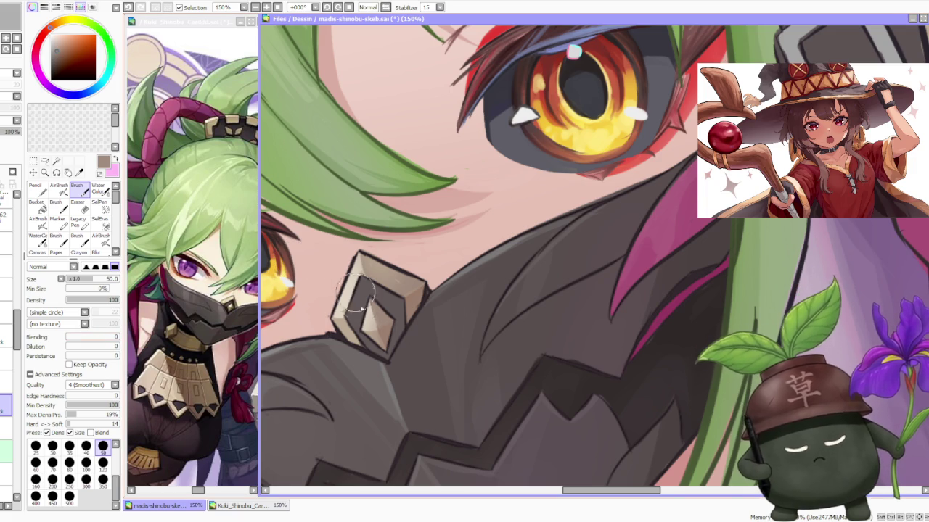
alt+click(376, 331)
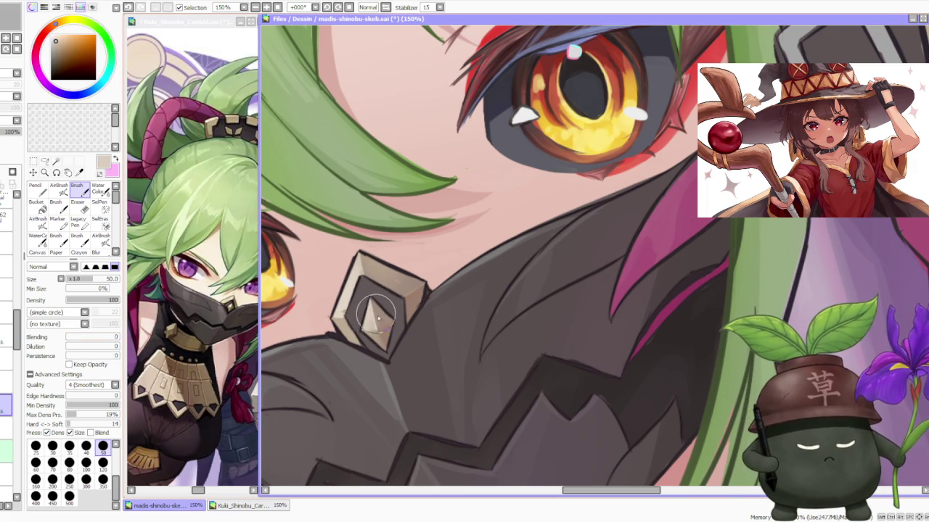
alt+click(375, 325)
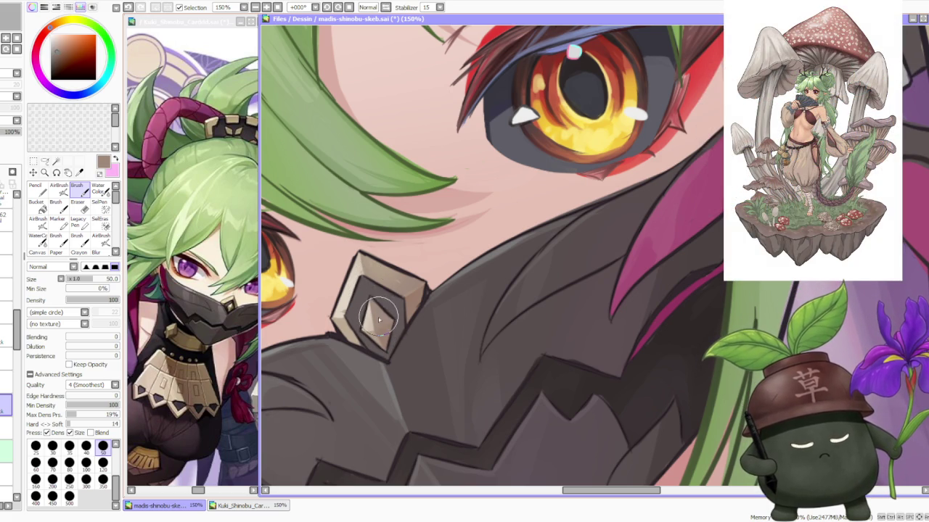
scroll(374, 302, down, 2)
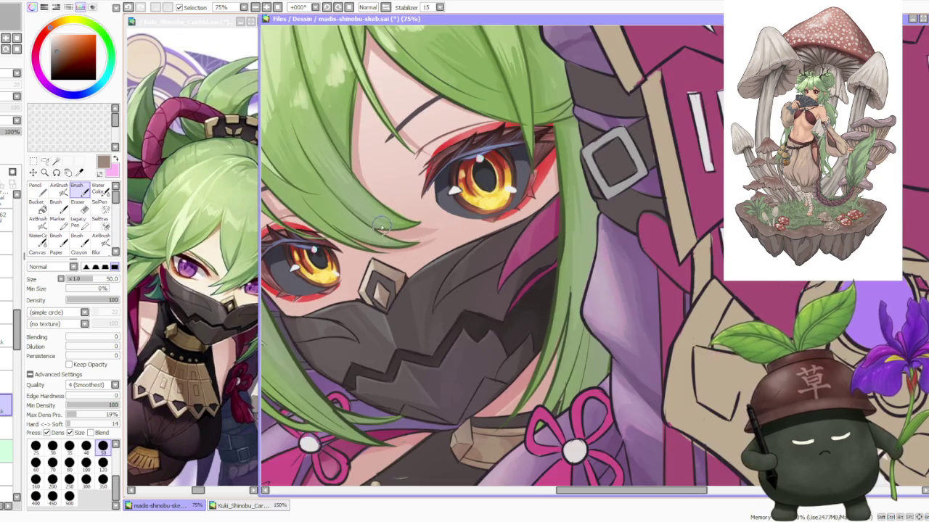
scroll(372, 294, up, 2)
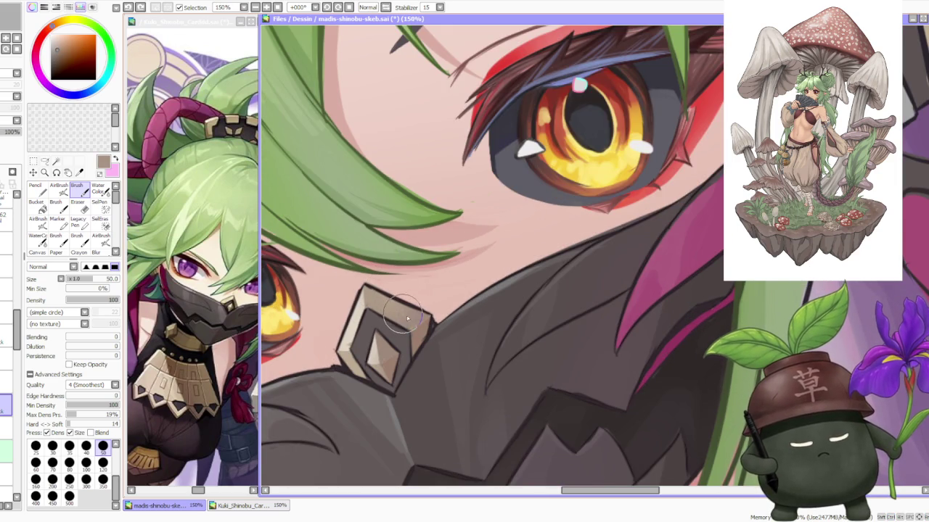
Sharpen the ornament's upper edges with more light beige highlights against grey-brown shade.
alt+click(354, 309)
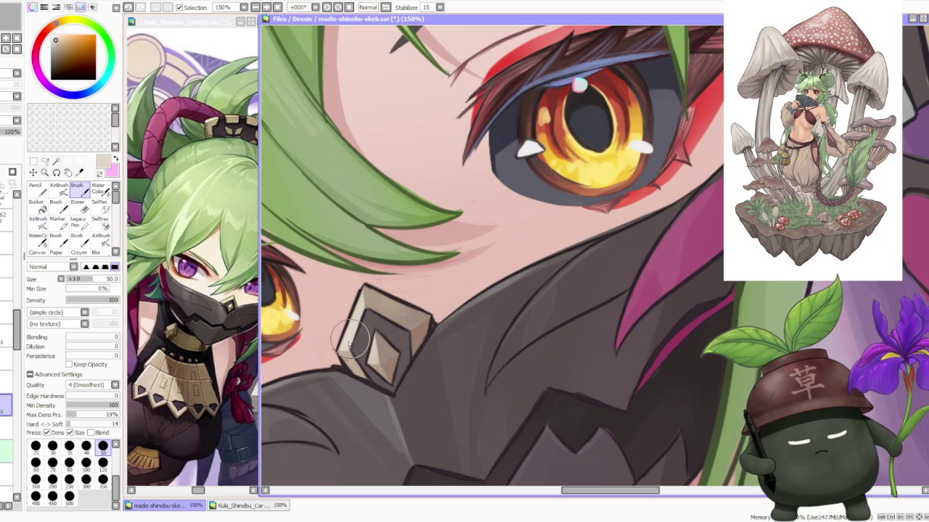
alt+click(363, 302)
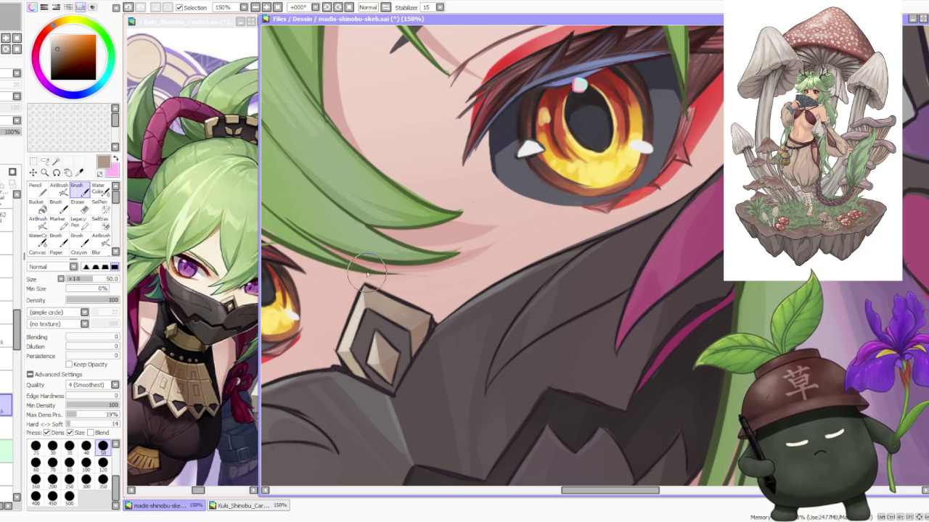
alt+click(361, 307)
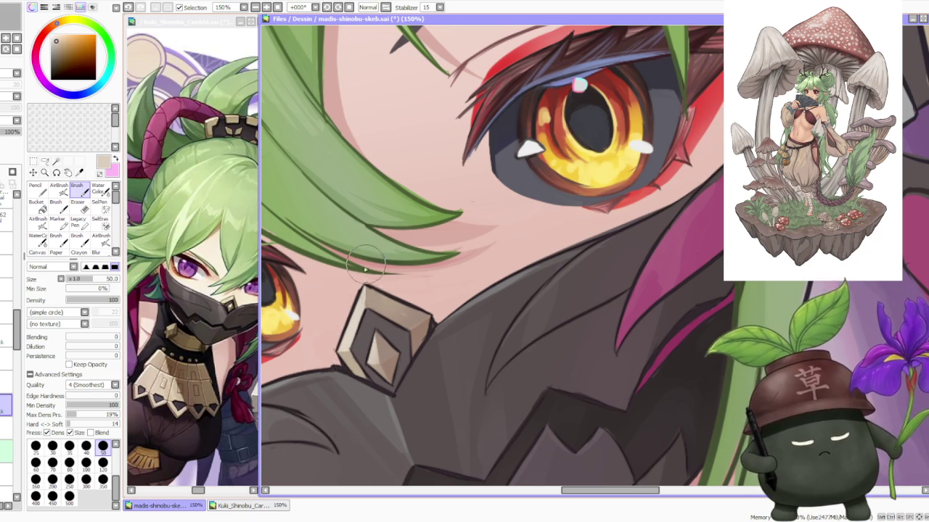
scroll(360, 320, down, 1)
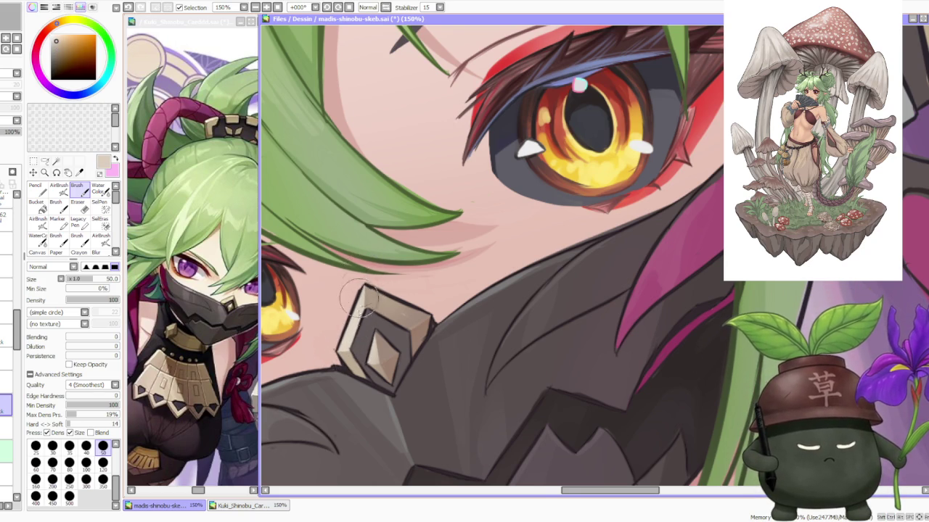
scroll(366, 278, down, 2)
scroll(367, 278, down, 2)
scroll(392, 239, down, 1)
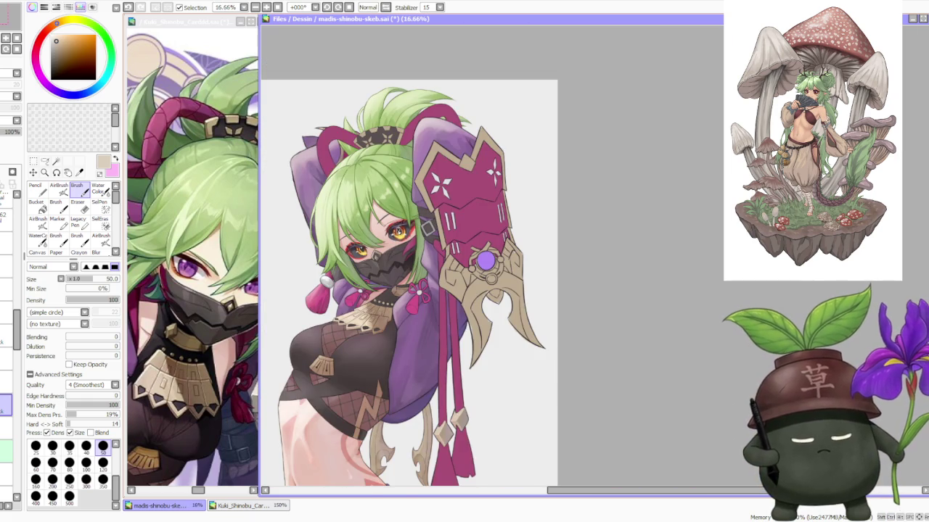
Smooth the ornament's shading with the AirBrush, then repaint its facets in grey-brown with the Brush.
scroll(355, 292, up, 3)
scroll(355, 292, up, 2)
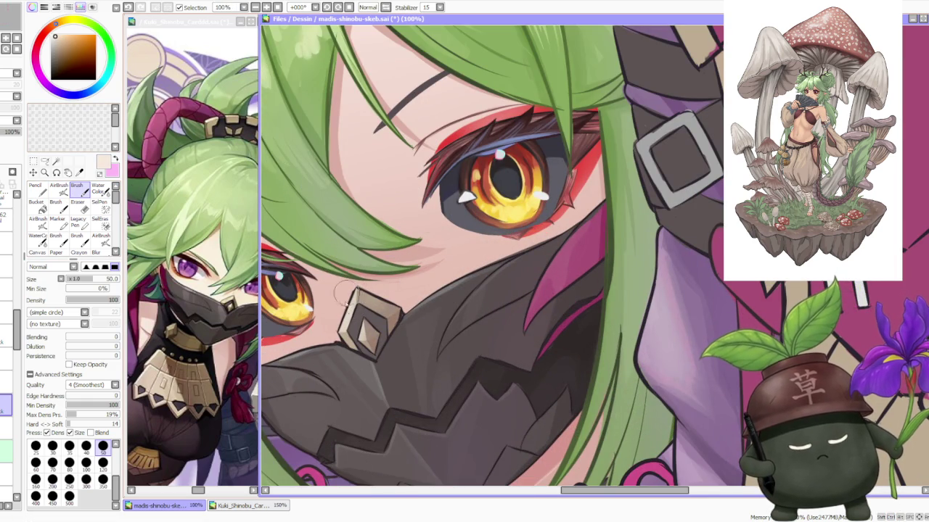
click(59, 187)
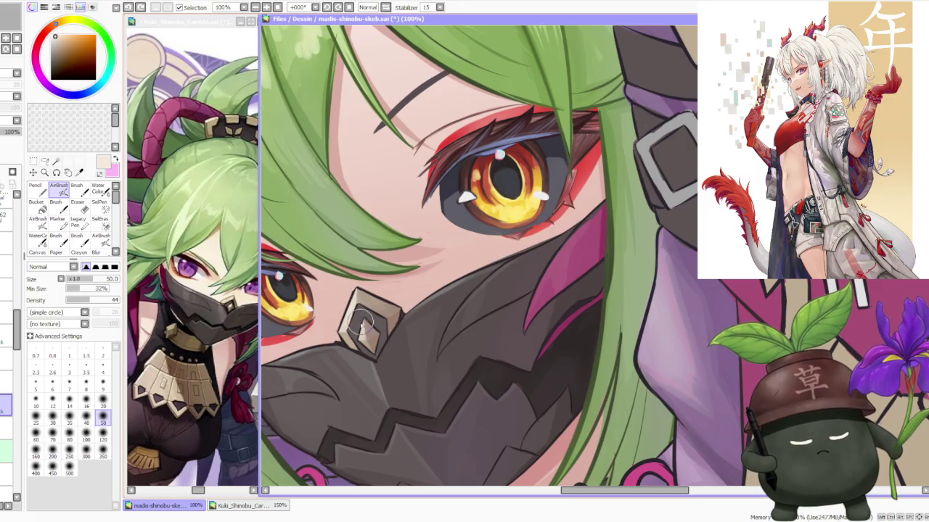
key(b)
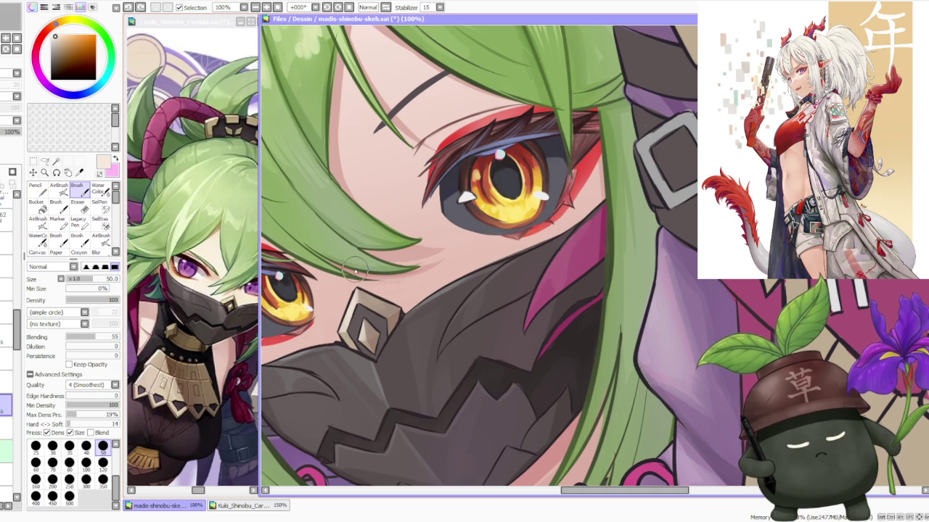
alt+click(355, 330)
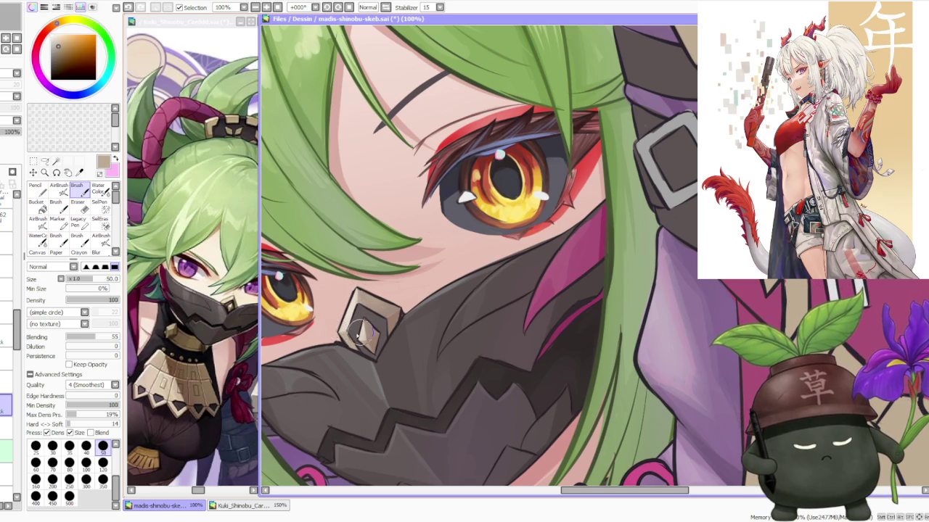
scroll(359, 319, down, 1)
scroll(366, 254, up, 2)
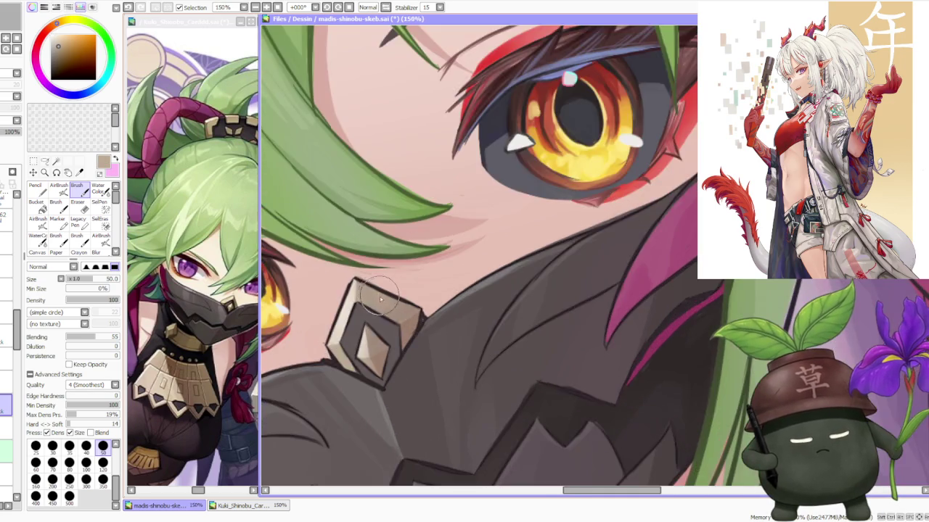
scroll(385, 275, down, 3)
scroll(384, 268, down, 3)
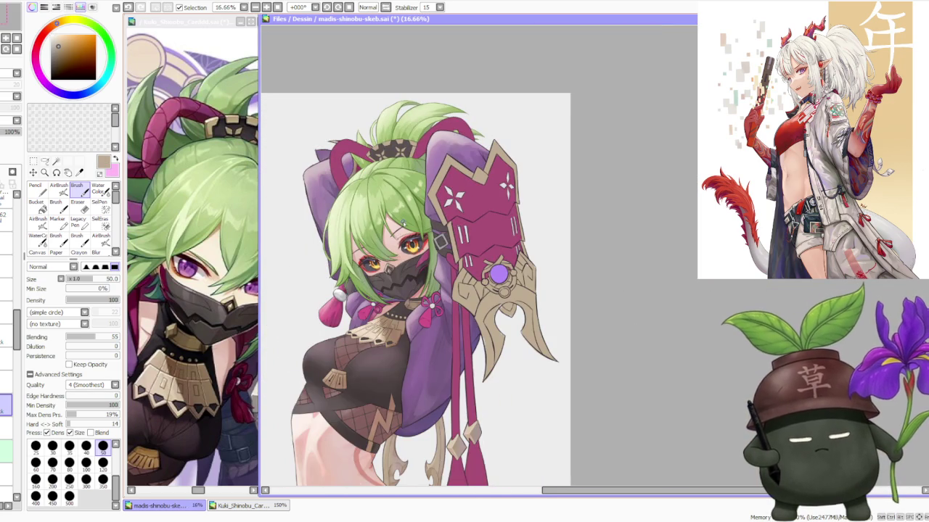
Paint near-black and dark brown shadow along the diamond ornament's lower edge.
scroll(403, 223, up, 2)
scroll(404, 246, up, 1)
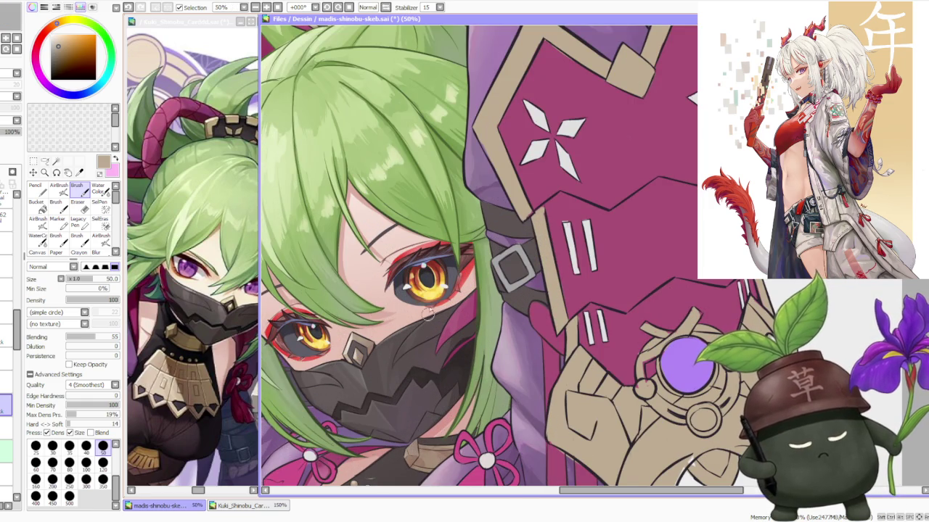
alt+click(454, 337)
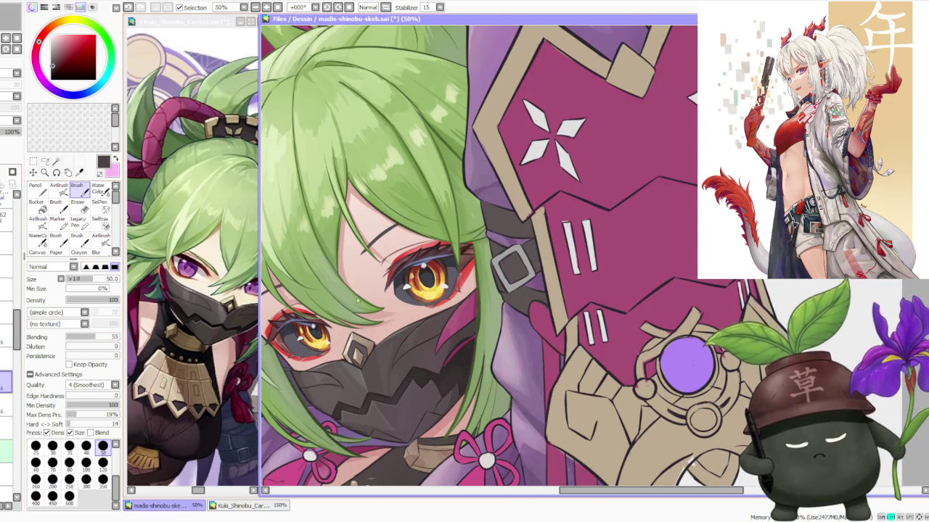
scroll(356, 290, up, 2)
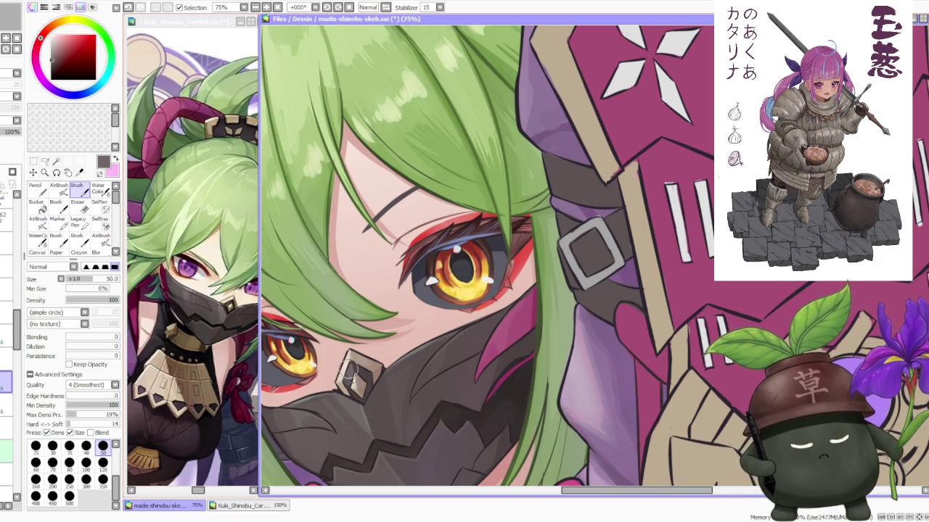
alt+click(410, 373)
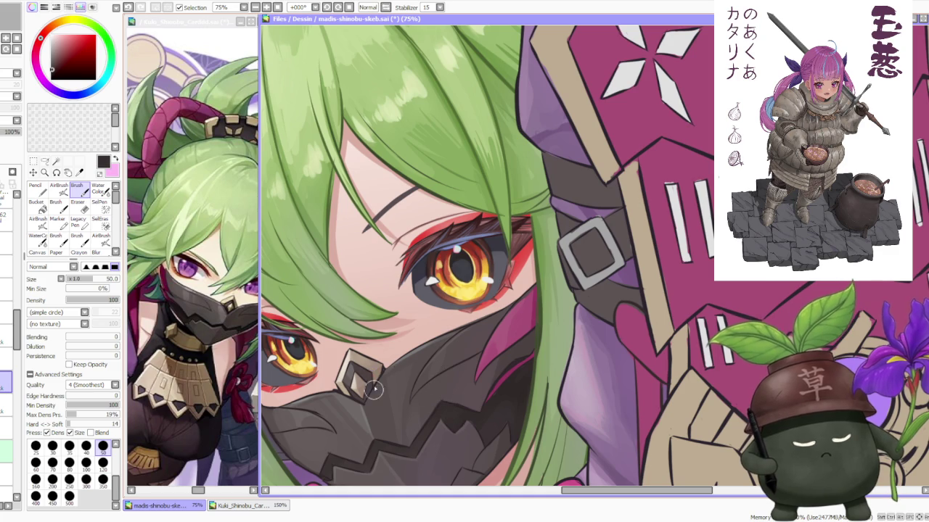
alt+click(429, 427)
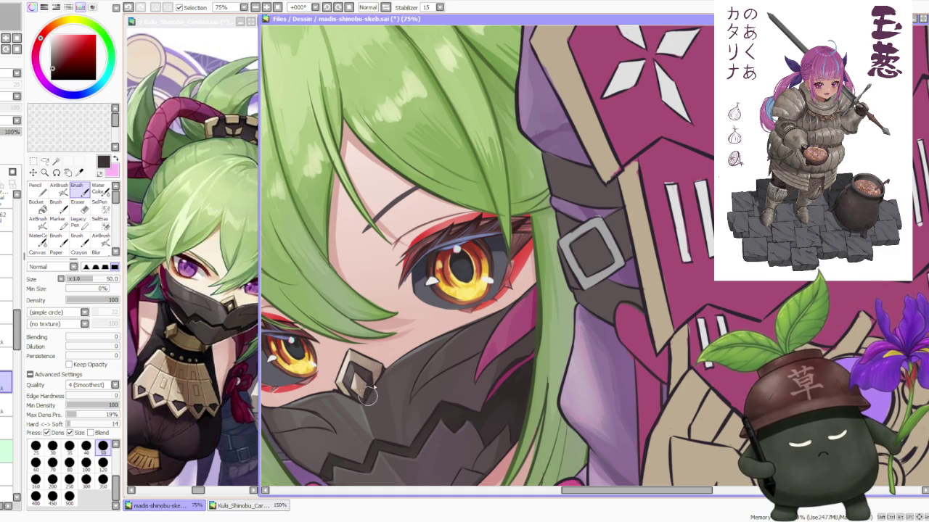
alt+click(347, 380)
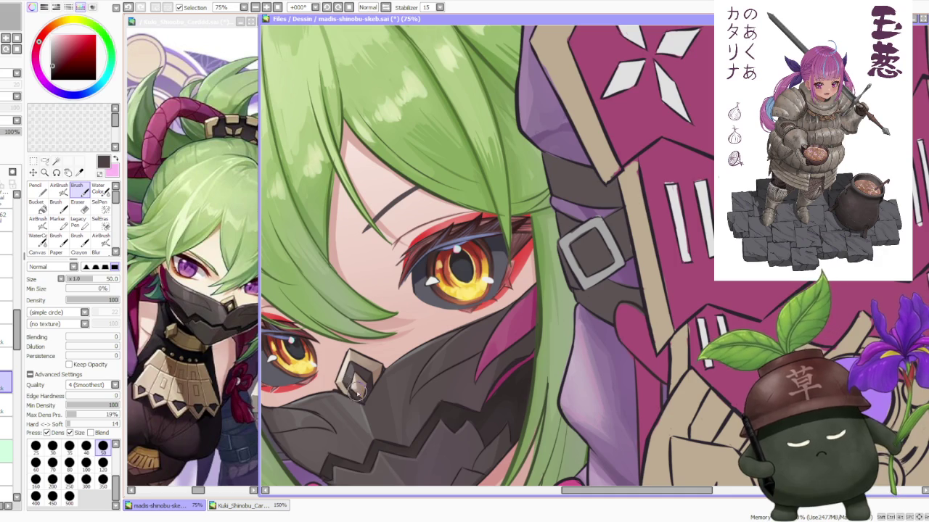
scroll(357, 371, down, 4)
Zoom around to review the illustration, then hide the black face mask to reveal her smile.
scroll(381, 304, down, 1)
scroll(385, 290, down, 2)
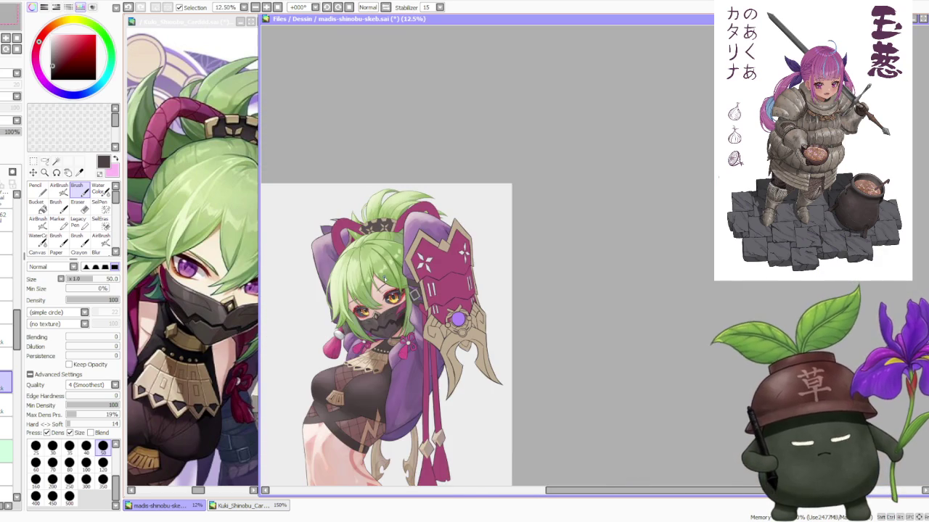
scroll(385, 279, down, 2)
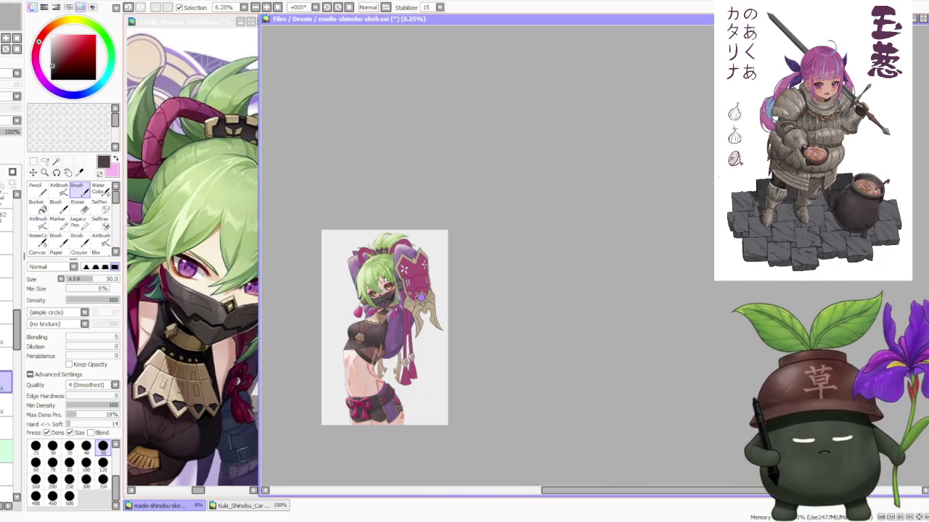
scroll(384, 326, down, 1)
scroll(385, 327, up, 1)
scroll(333, 296, up, 1)
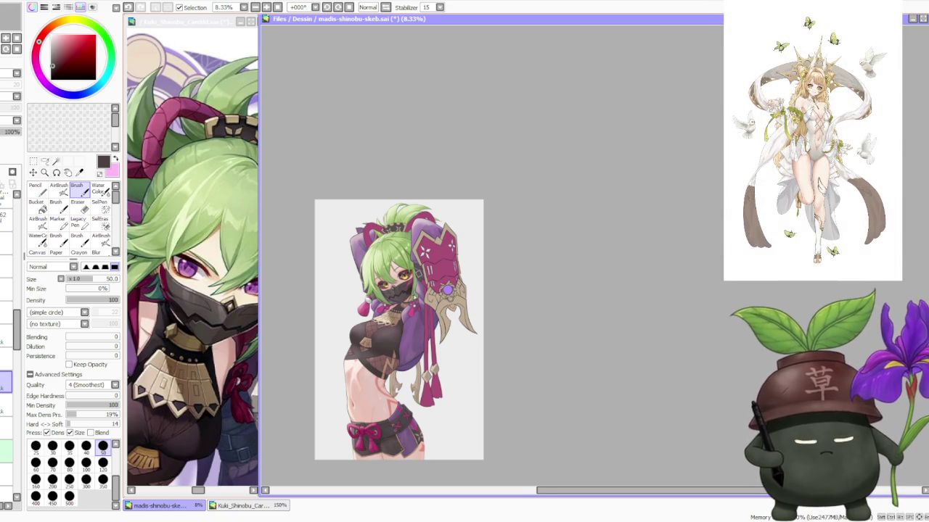
scroll(370, 290, up, 2)
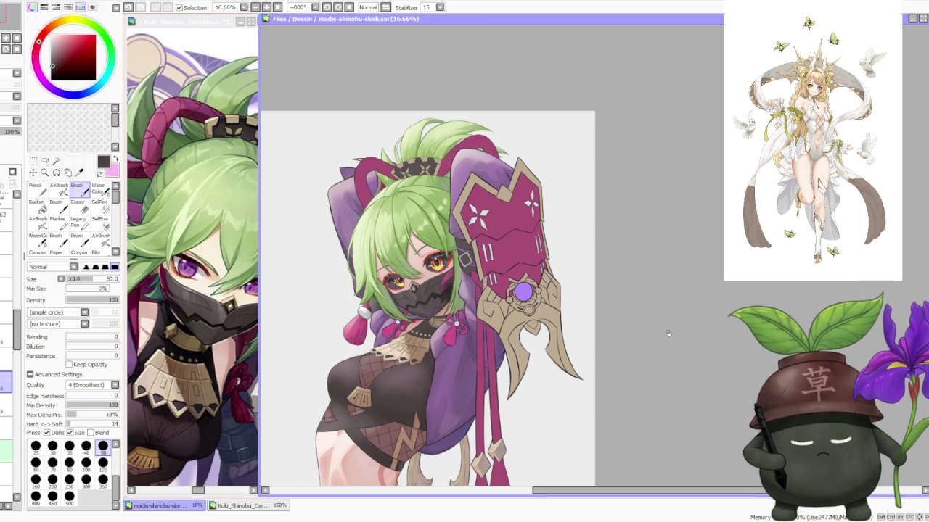
scroll(668, 332, down, 1)
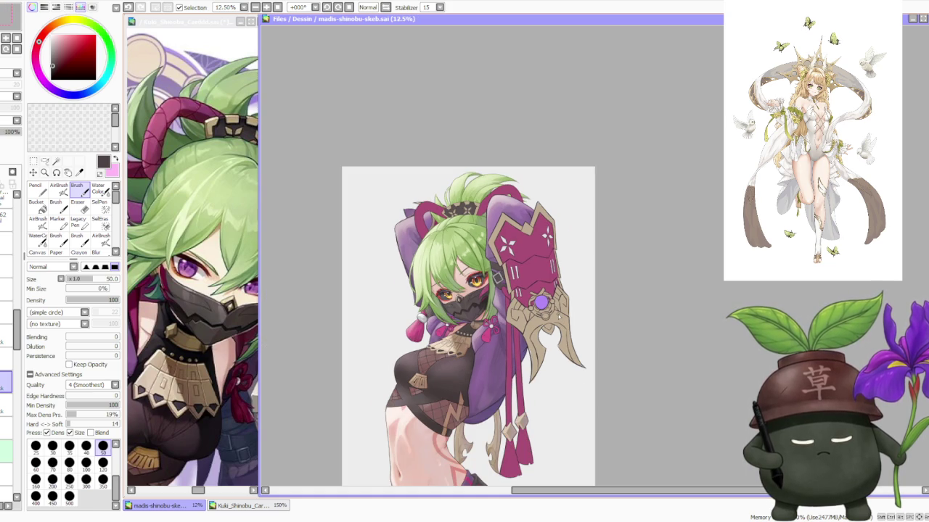
scroll(541, 303, up, 3)
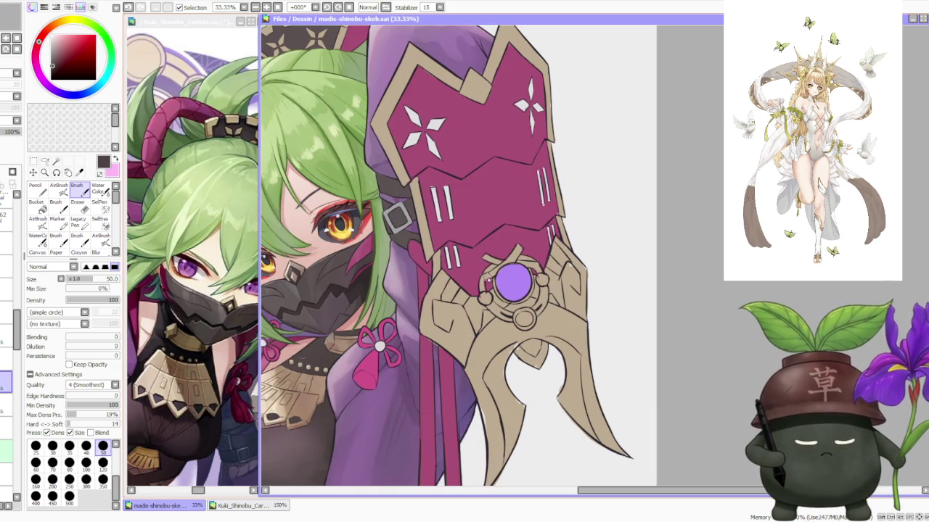
scroll(472, 274, down, 2)
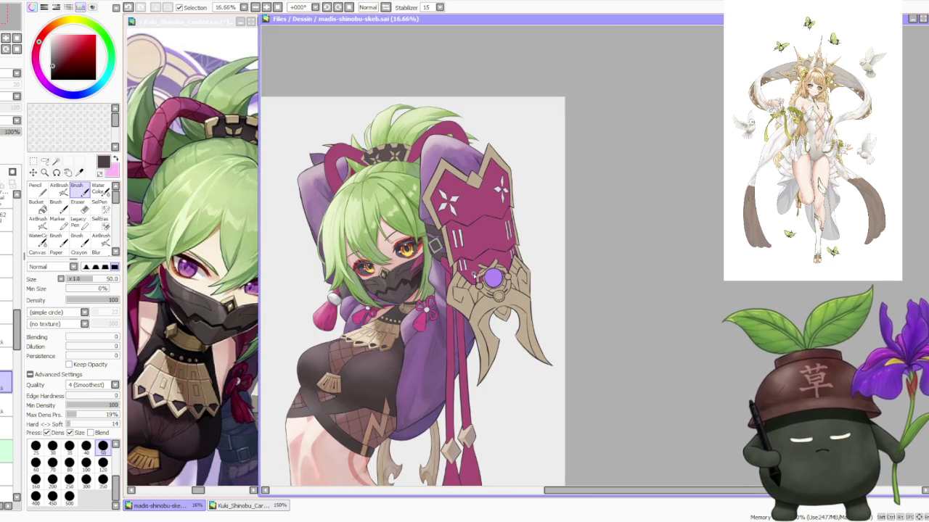
scroll(463, 244, down, 1)
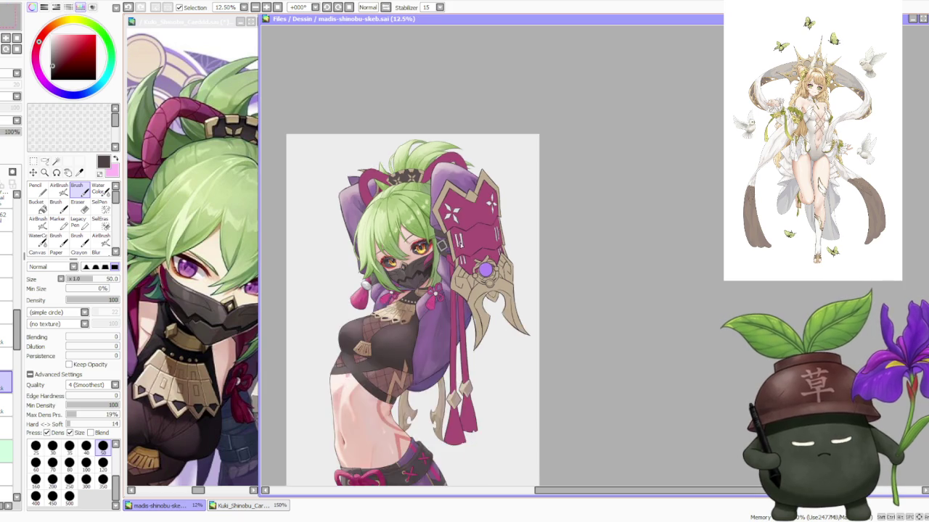
scroll(463, 244, down, 2)
scroll(455, 243, up, 4)
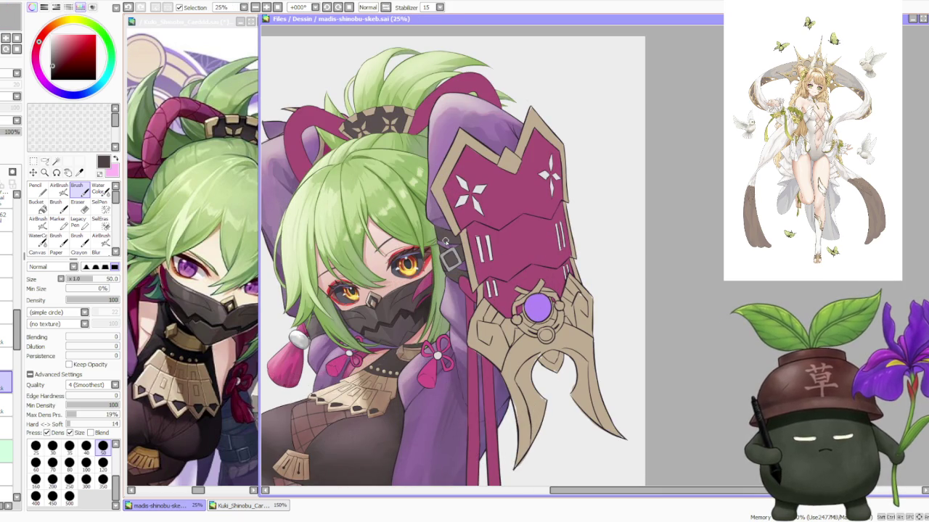
scroll(443, 241, down, 1)
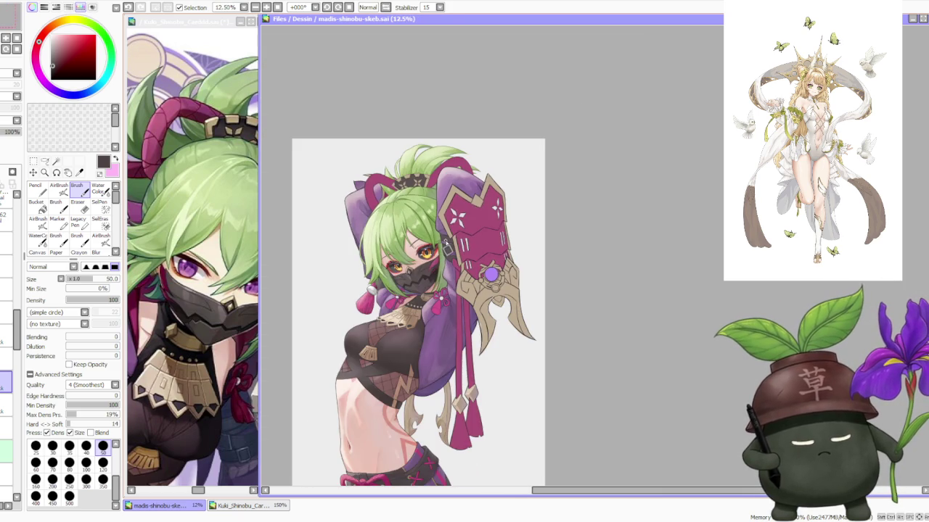
scroll(435, 247, up, 2)
scroll(425, 251, up, 1)
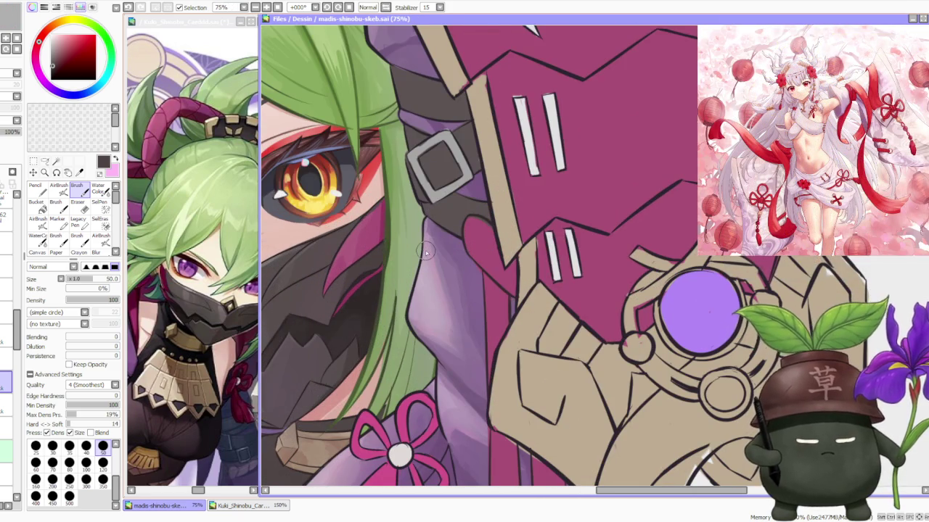
scroll(425, 250, down, 2)
scroll(428, 252, down, 3)
scroll(433, 254, down, 1)
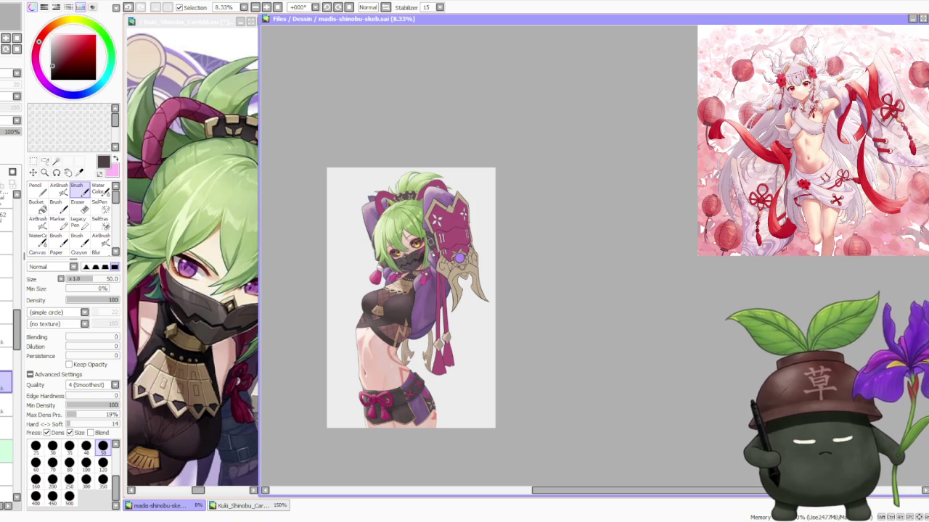
scroll(429, 246, up, 1)
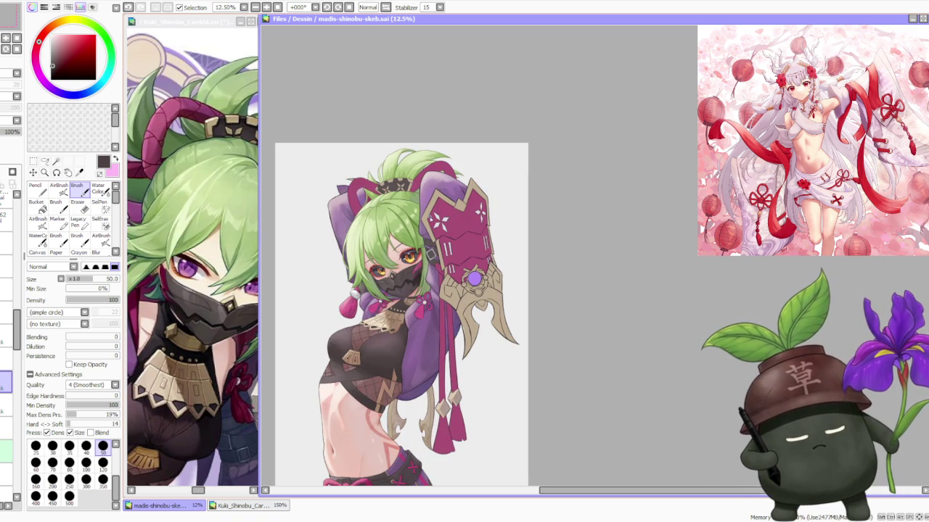
scroll(430, 219, up, 1)
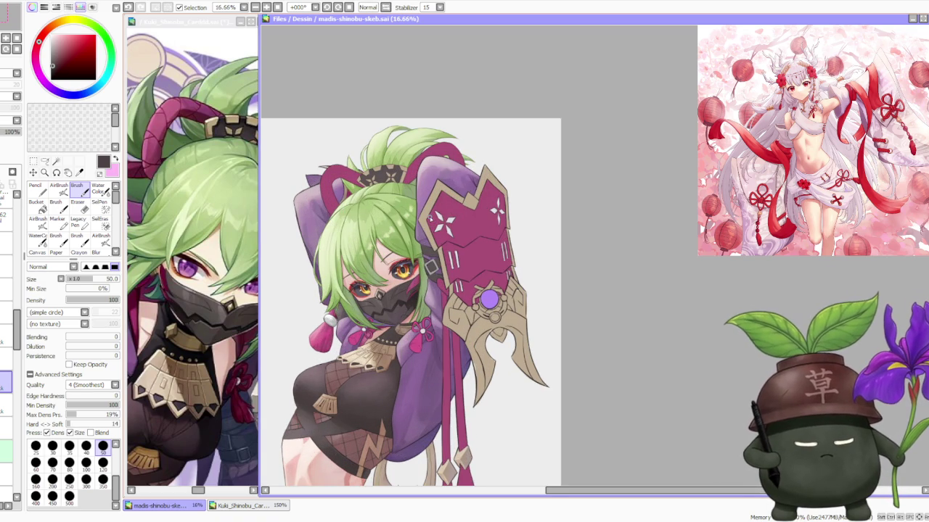
scroll(428, 222, down, 1)
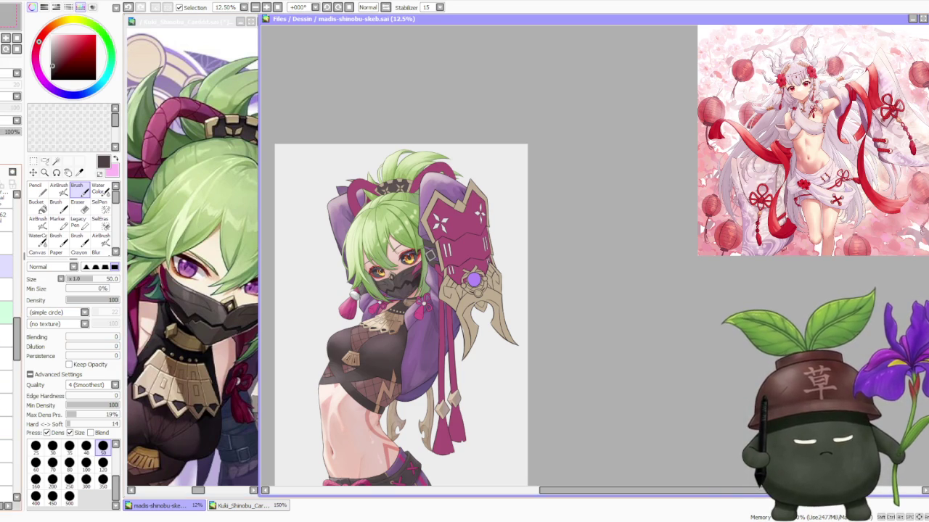
key(ctrl+z)
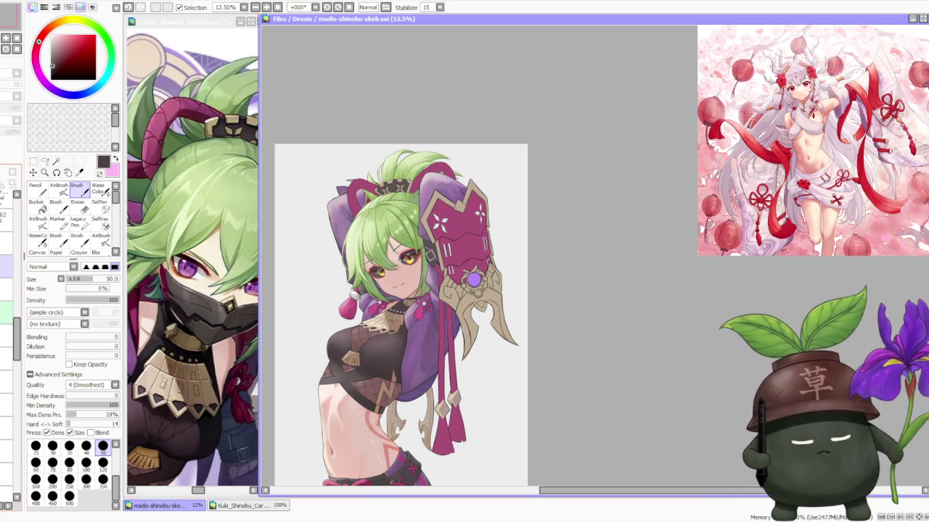
Dab pale skin pink onto the cheek beside the nose with a size 120 brush.
scroll(406, 288, up, 2)
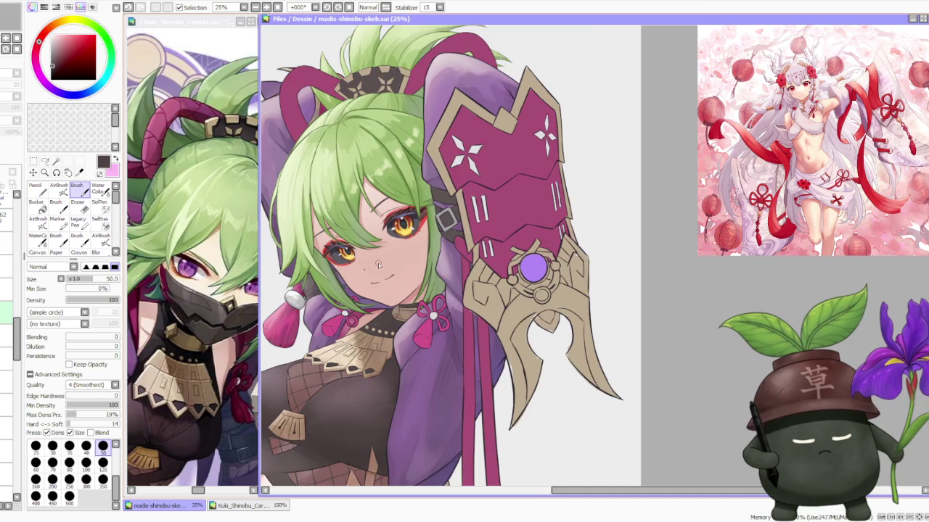
scroll(378, 265, up, 1)
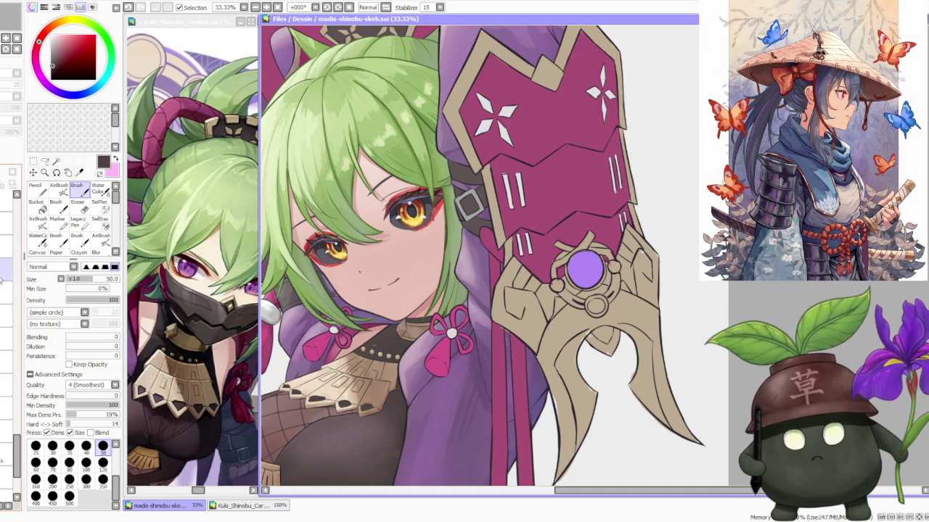
alt+click(419, 297)
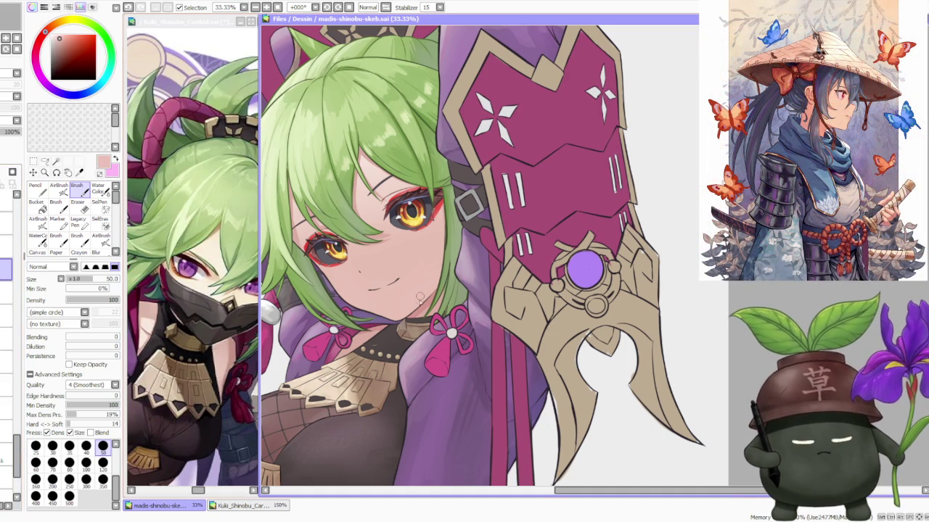
key(bracketright)
key(bracketright)
key(bracketright)
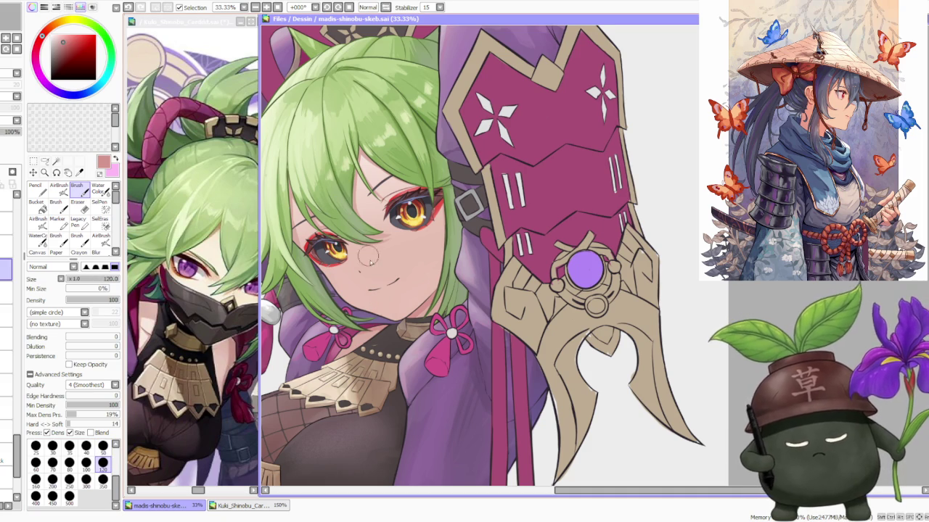
scroll(360, 258, up, 1)
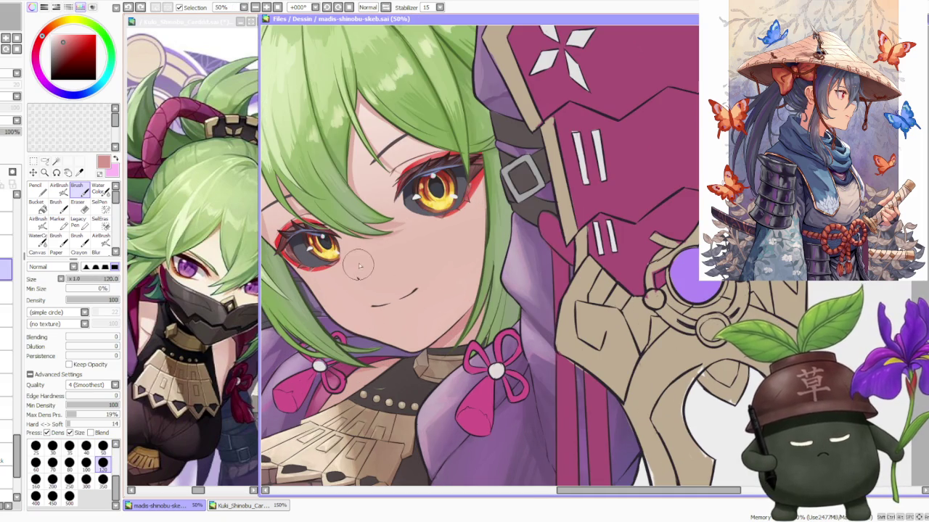
click(361, 278)
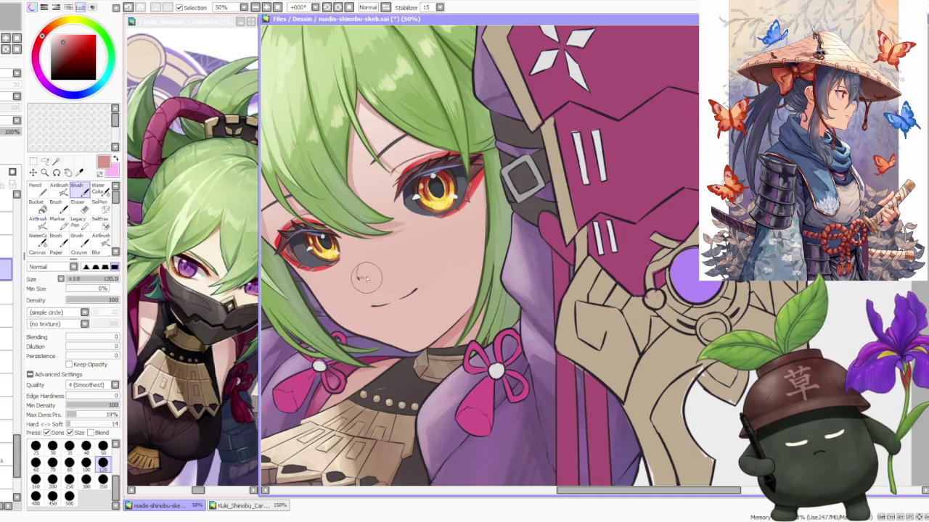
click(361, 270)
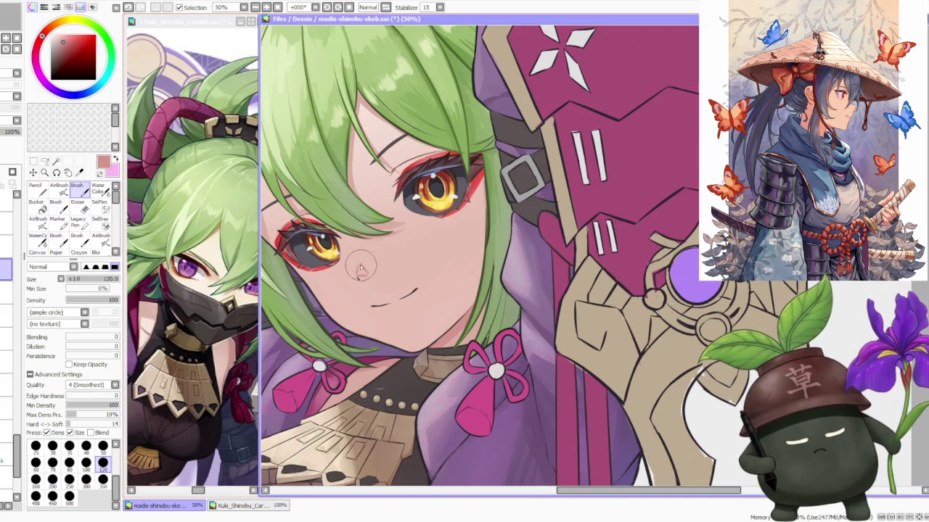
alt+click(366, 278)
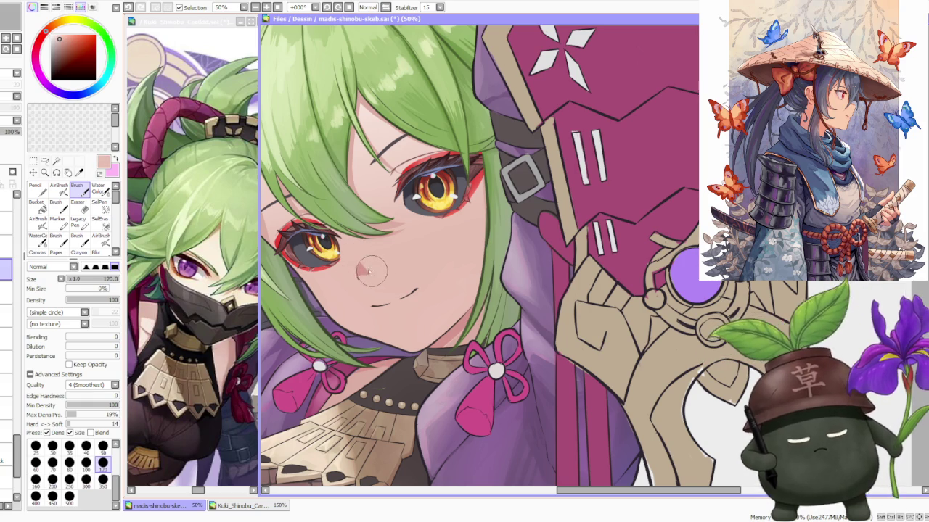
Blend skin colour across the cheek and add a salmon pink touch on the nose.
scroll(367, 274, down, 3)
scroll(363, 247, up, 3)
drag(361, 290, 375, 287)
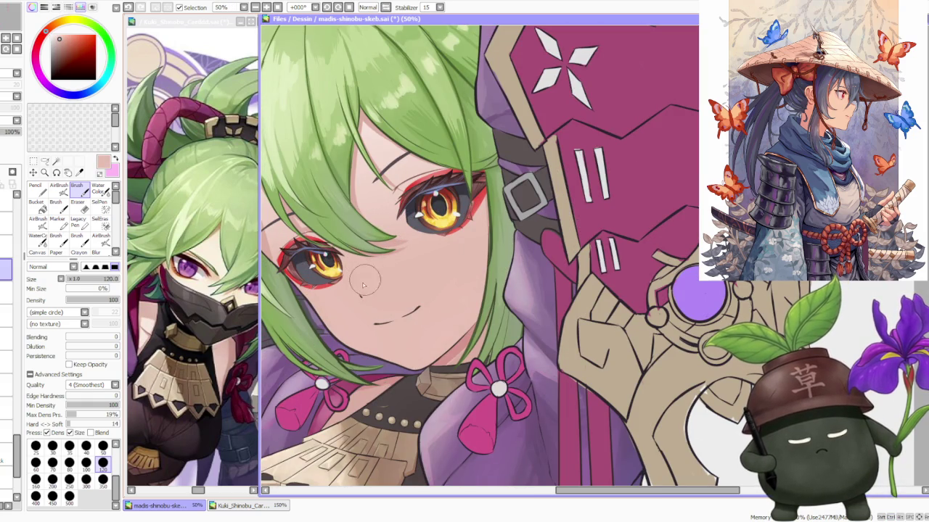
alt+click(435, 350)
alt+click(418, 332)
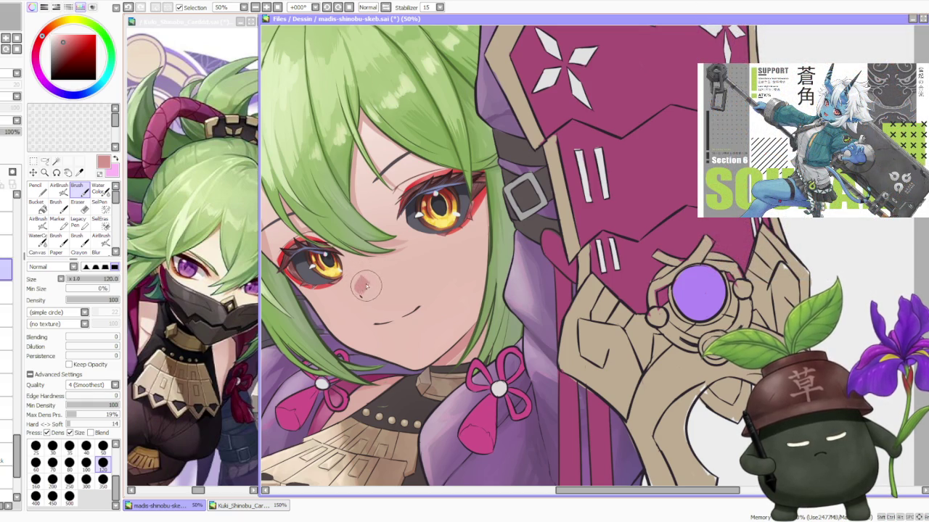
alt+click(360, 283)
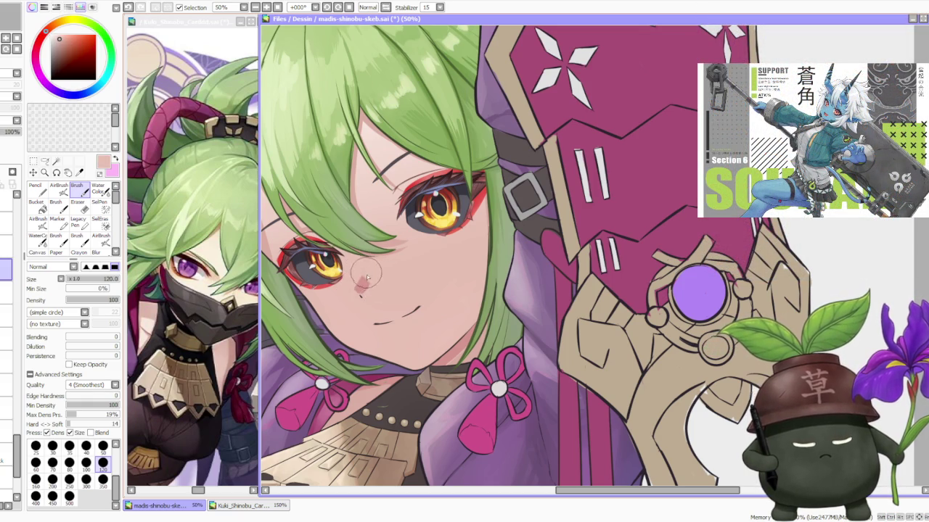
scroll(374, 247, down, 1)
scroll(376, 232, down, 1)
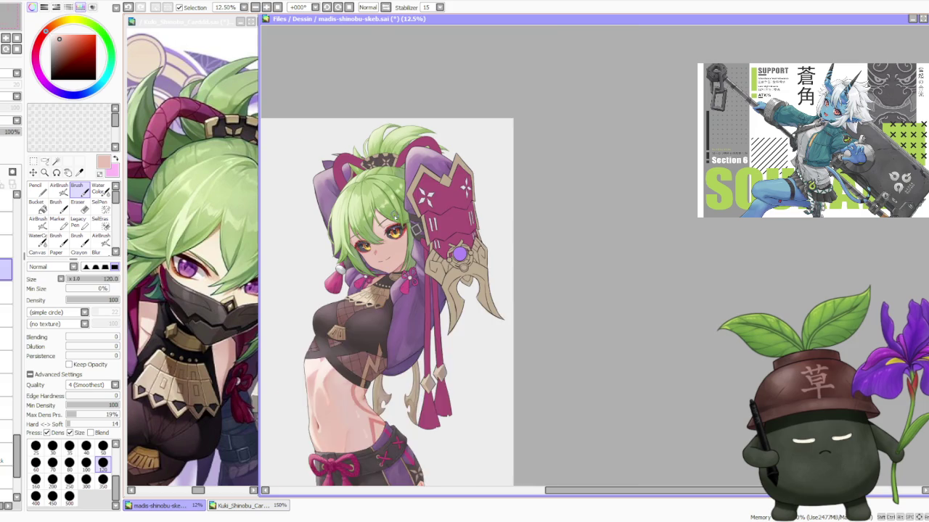
Eyedrop the skin colour from her face and enlarge the brush to size 350.
scroll(384, 222, up, 1)
scroll(385, 232, up, 1)
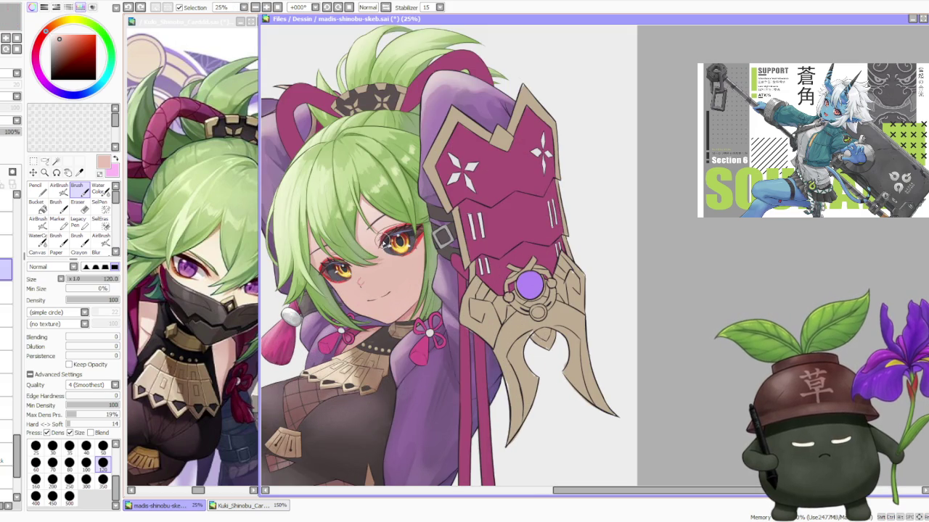
scroll(392, 218, down, 2)
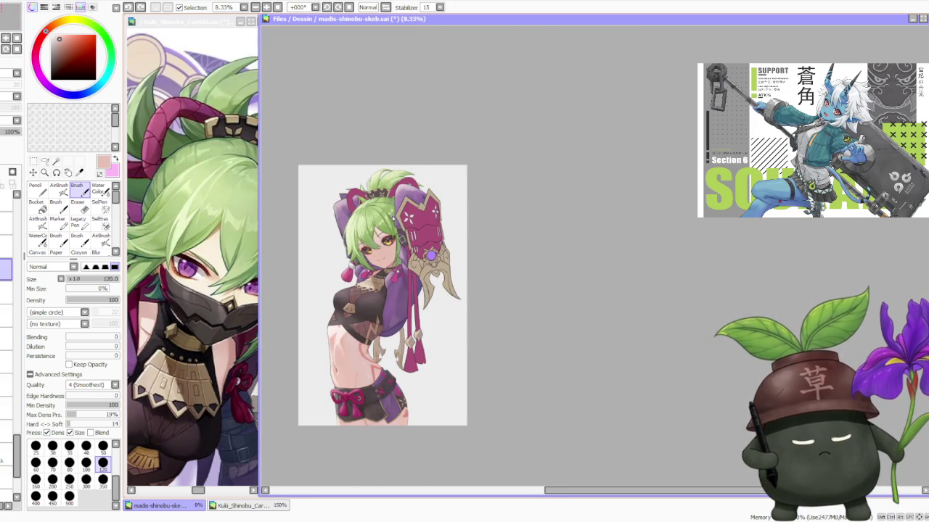
scroll(382, 230, up, 2)
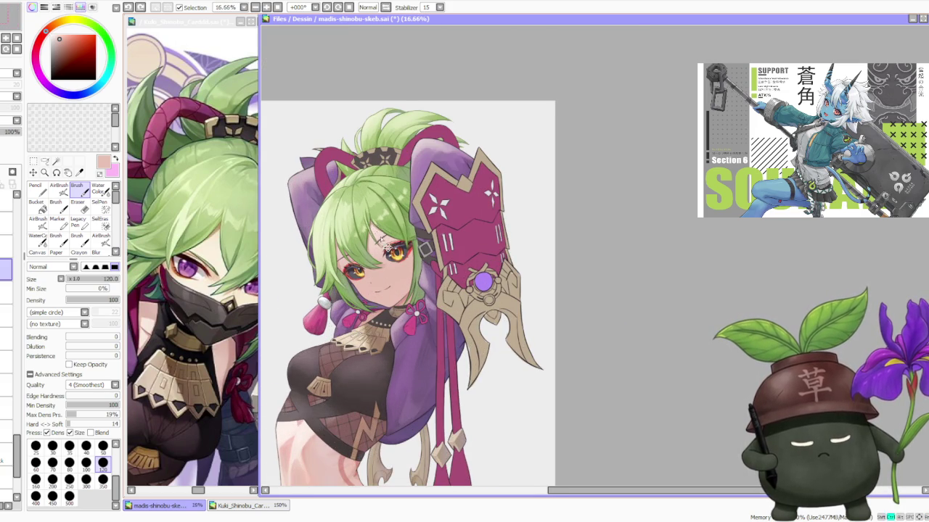
scroll(385, 222, down, 2)
scroll(402, 215, up, 3)
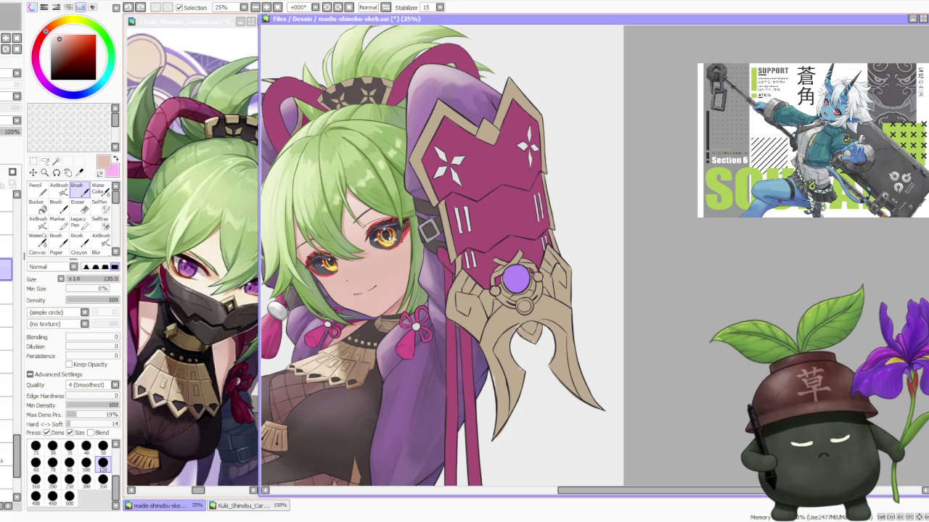
scroll(371, 216, down, 2)
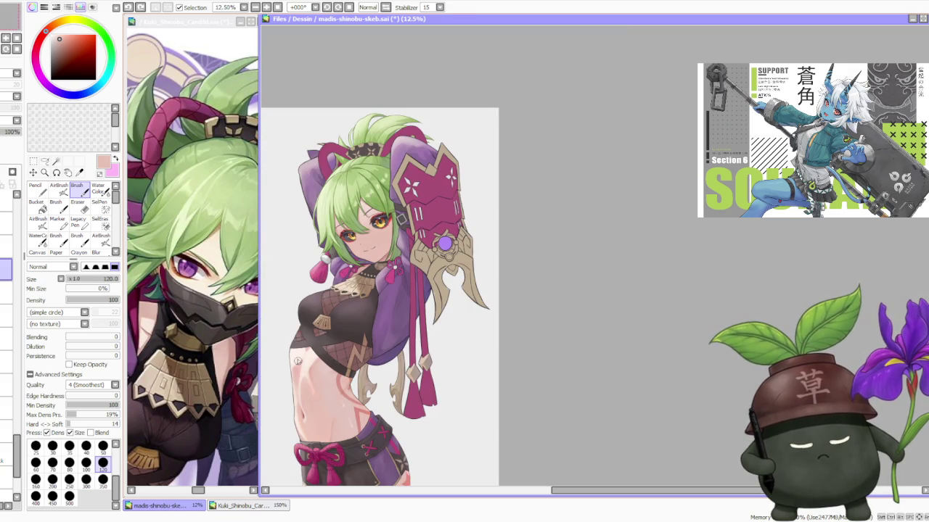
alt+click(297, 361)
click(103, 479)
scroll(368, 234, up, 1)
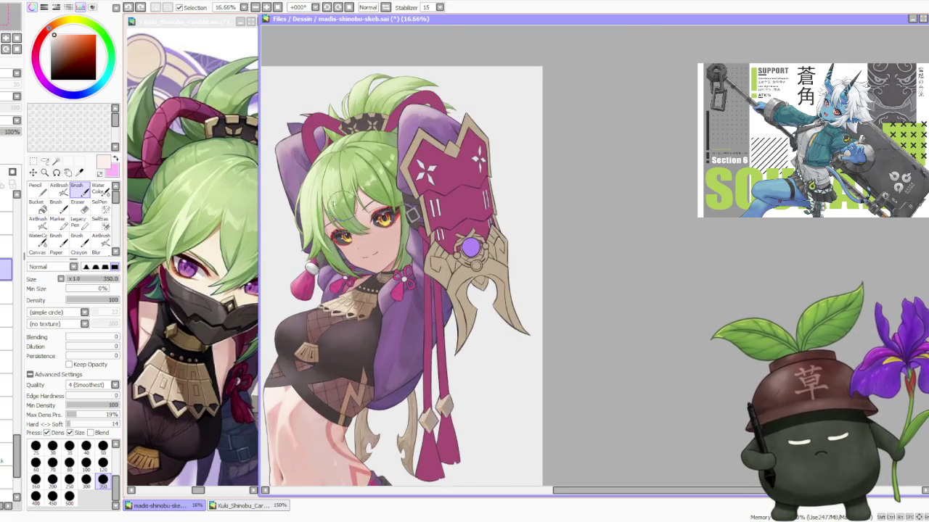
scroll(341, 206, up, 1)
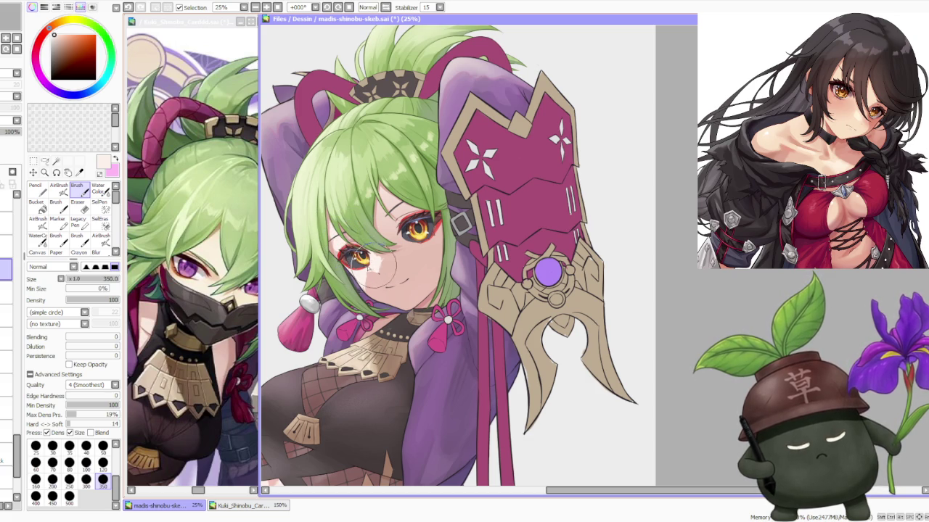
Review the illustration and move to the face layers in the Layer panel.
scroll(374, 269, down, 1)
scroll(377, 218, down, 1)
scroll(379, 190, up, 2)
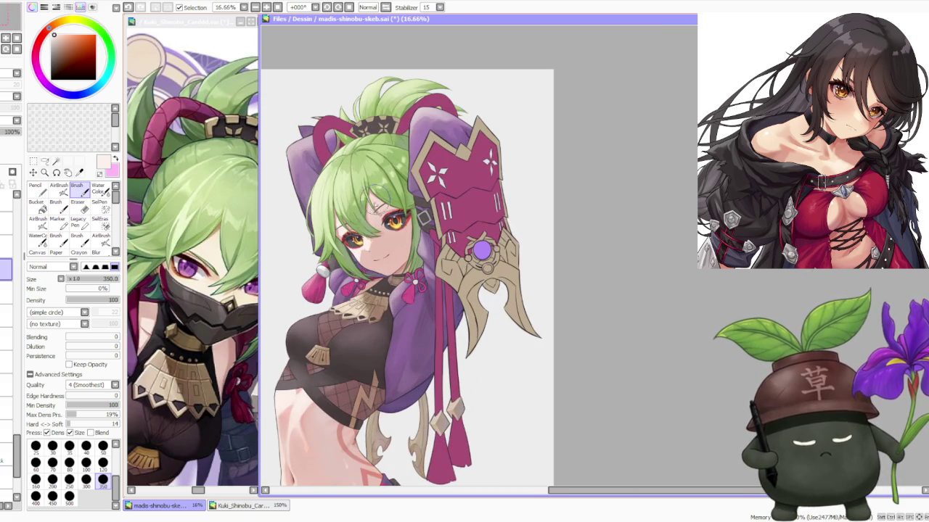
scroll(361, 247, up, 2)
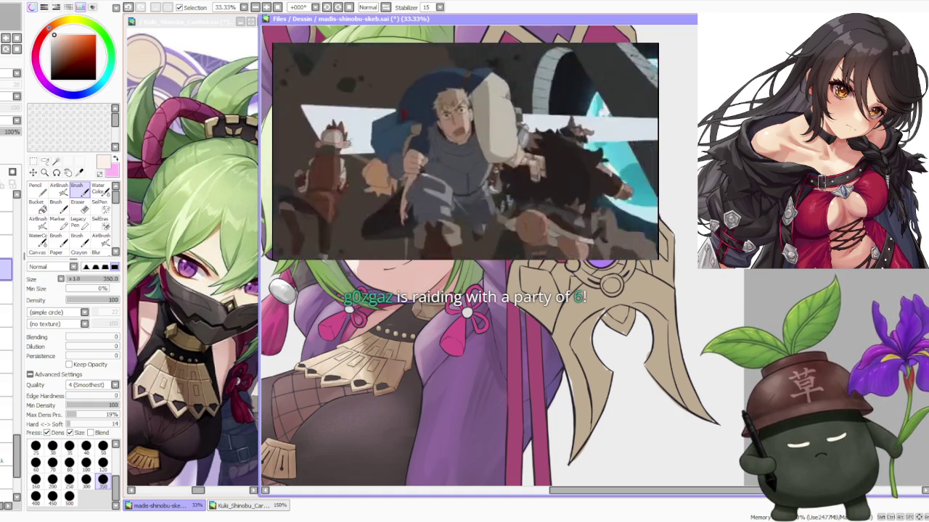
scroll(384, 221, down, 1)
scroll(384, 222, down, 2)
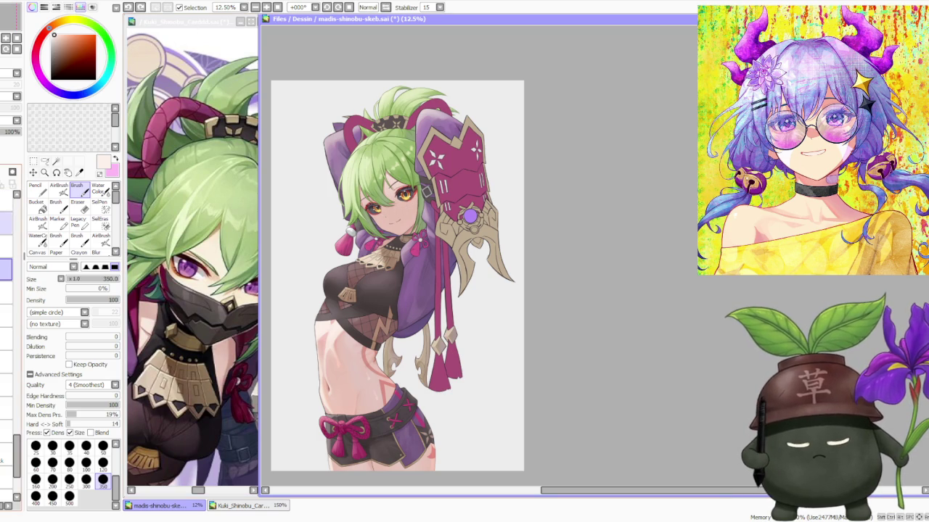
click(8, 437)
Turn the mask layer back on so the black mask covers Kuki's nose and mouth, then review.
mouse_move(16, 422)
mouse_down()
mouse_move(3, 301)
mouse_move(6, 322)
mouse_up()
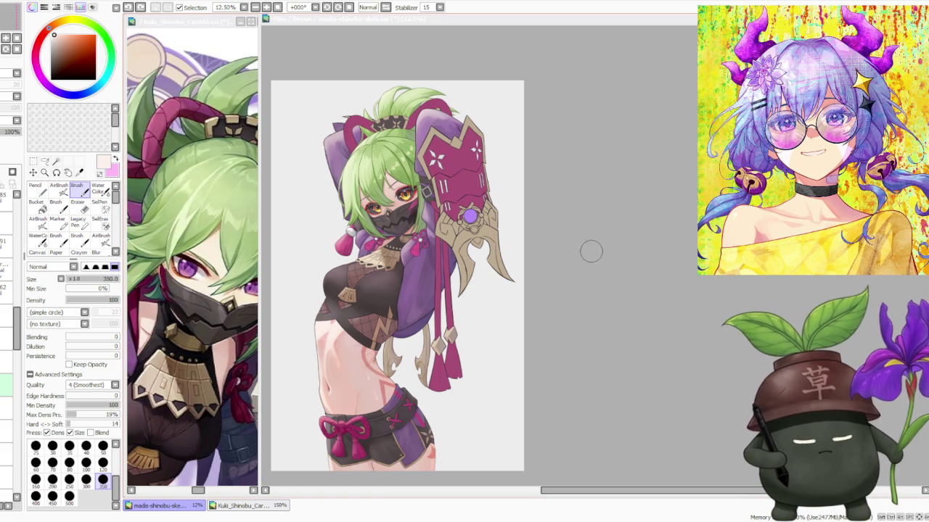
scroll(595, 254, down, 1)
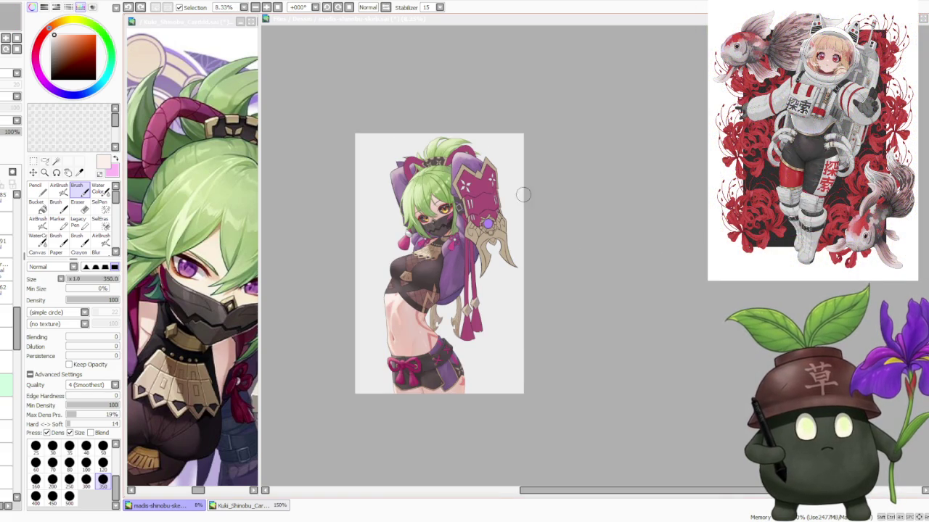
scroll(461, 161, up, 2)
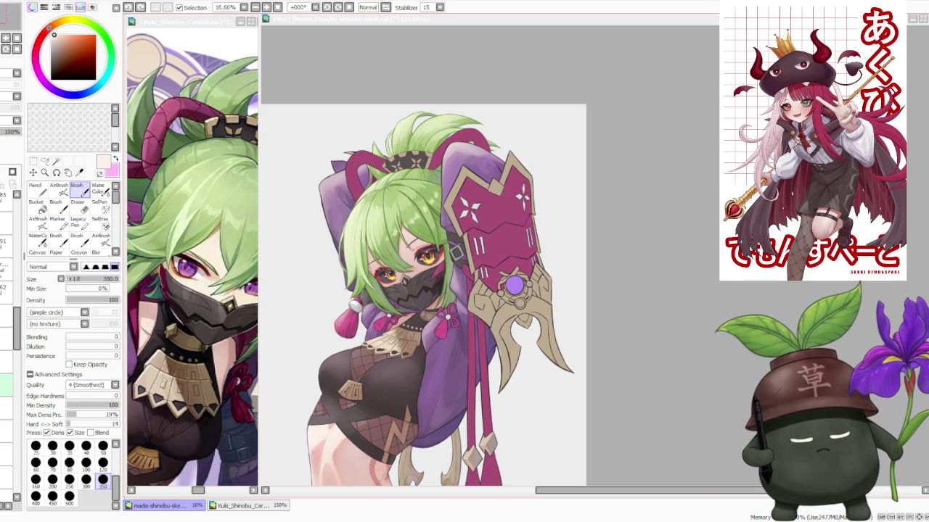
scroll(319, 218, down, 1)
scroll(338, 199, down, 1)
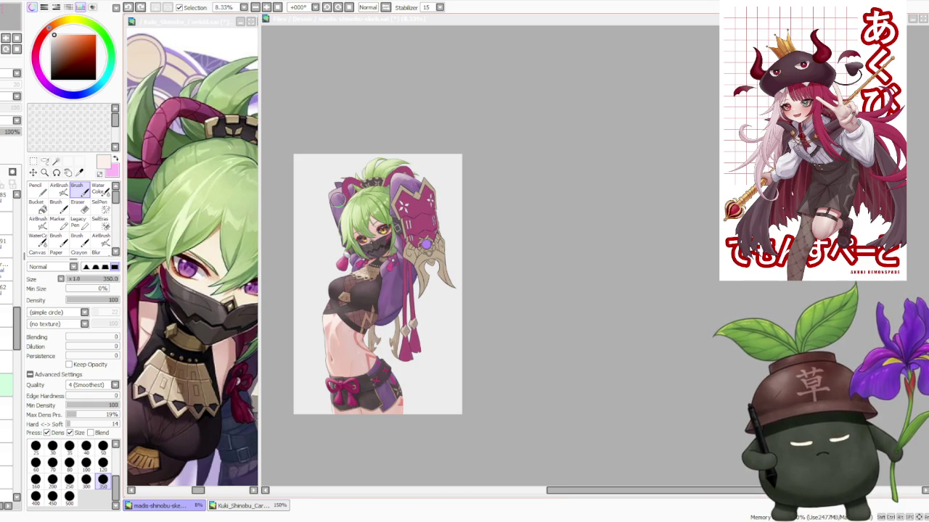
scroll(352, 179, up, 1)
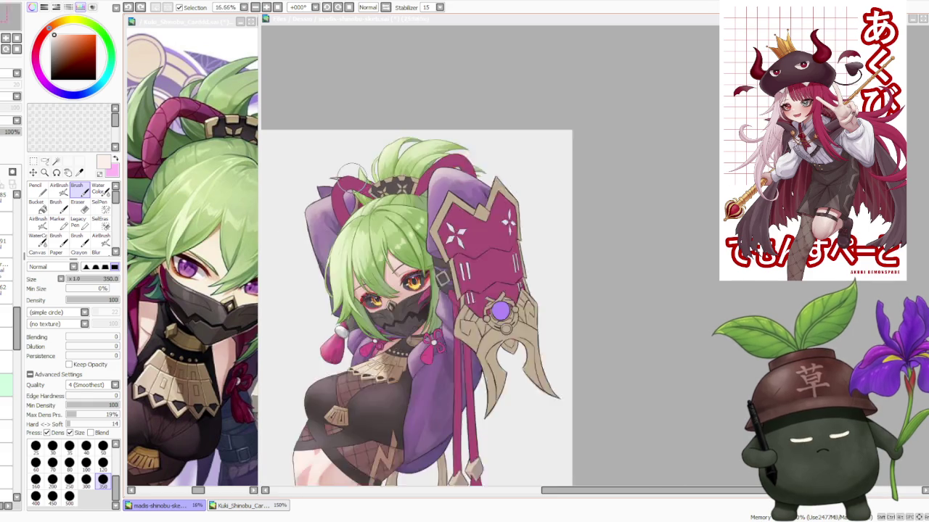
scroll(352, 180, down, 1)
scroll(351, 180, down, 1)
scroll(350, 183, up, 1)
scroll(351, 184, up, 3)
scroll(351, 183, up, 2)
scroll(350, 183, down, 2)
scroll(351, 184, down, 3)
scroll(340, 199, down, 2)
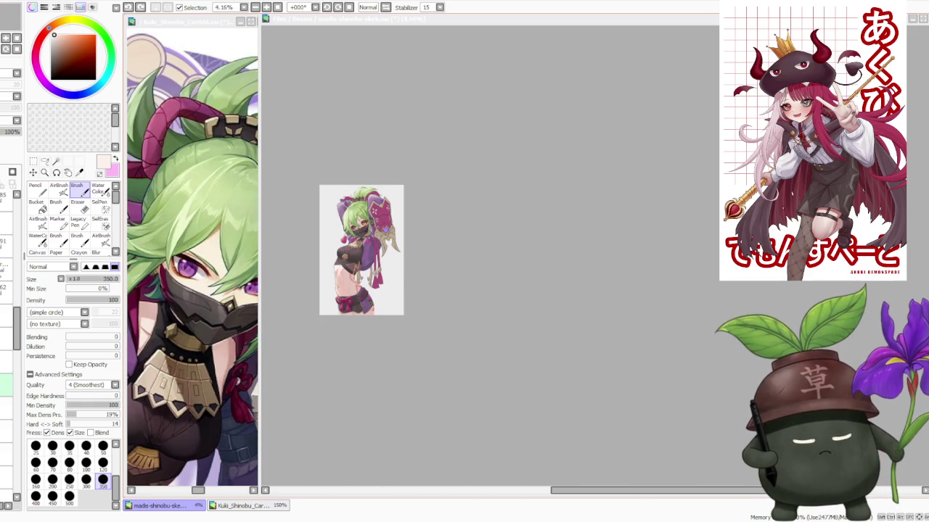
scroll(338, 207, up, 1)
scroll(334, 213, up, 1)
scroll(335, 212, up, 2)
scroll(335, 213, down, 1)
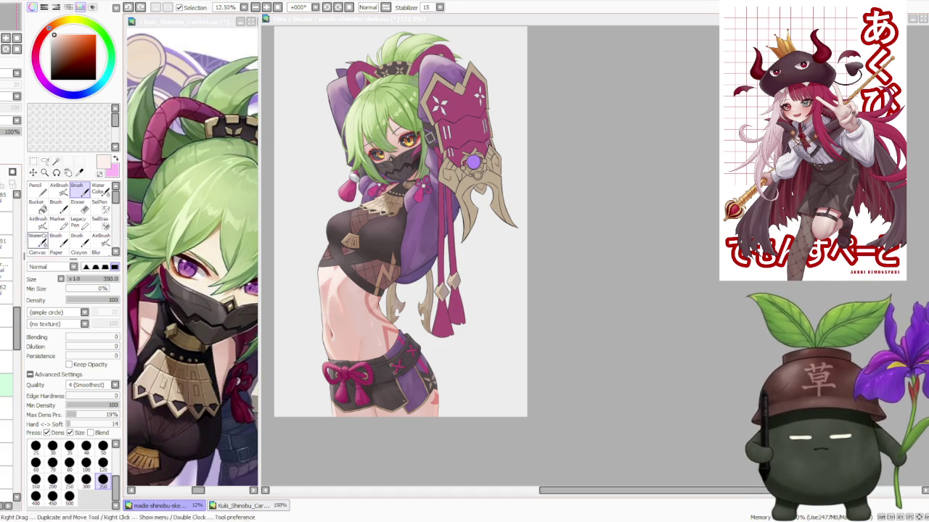
click(182, 102)
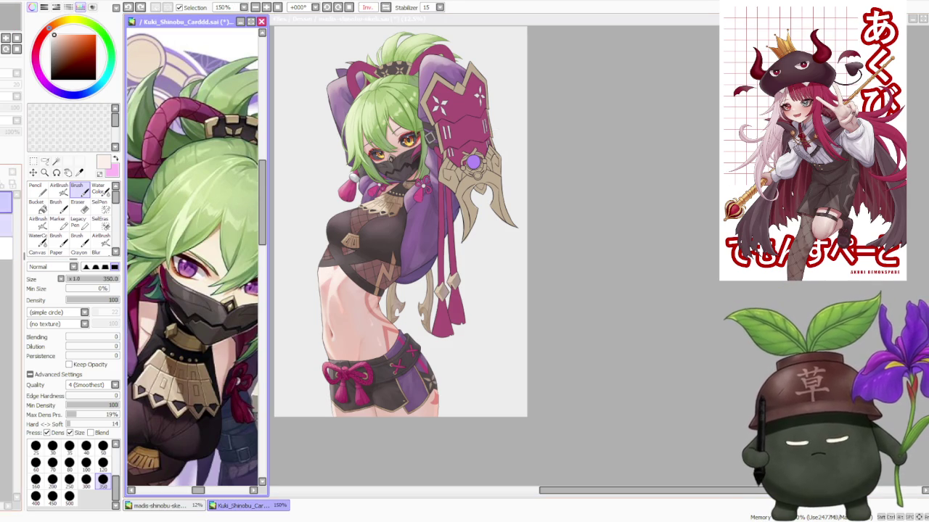
Scroll the left reference window to the dark-haired girl's portrait, then reactivate the Kuki canvas.
scroll(217, 203, down, 1)
scroll(222, 217, down, 1)
scroll(222, 217, down, 1)
scroll(203, 199, up, 1)
scroll(181, 182, up, 1)
scroll(181, 182, down, 1)
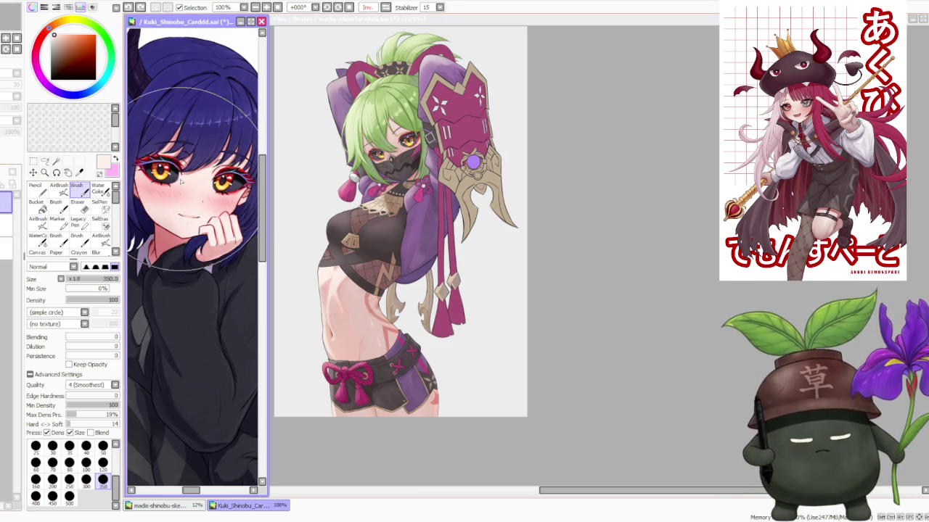
click(572, 166)
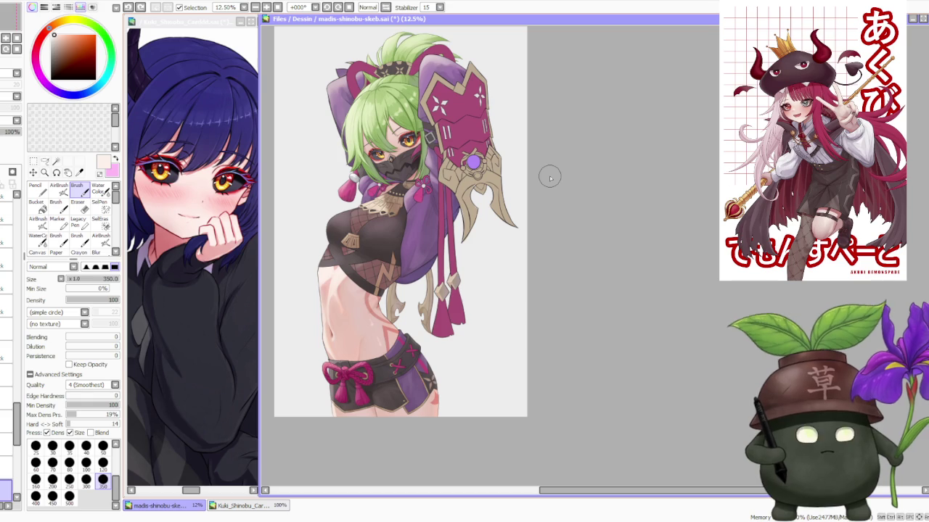
scroll(549, 177, down, 1)
scroll(429, 121, up, 2)
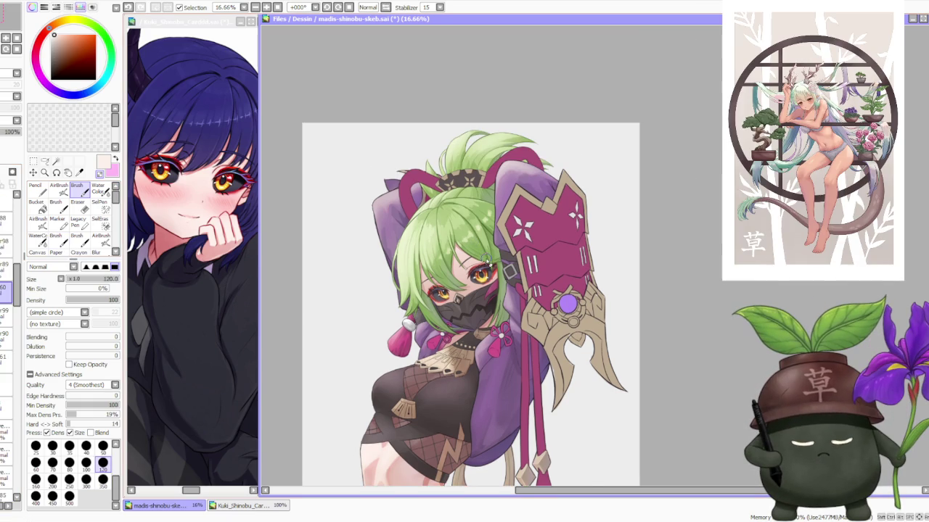
Select the next layer down, set brush size 120, and zoom into the hair edge.
scroll(487, 260, up, 1)
scroll(459, 266, up, 1)
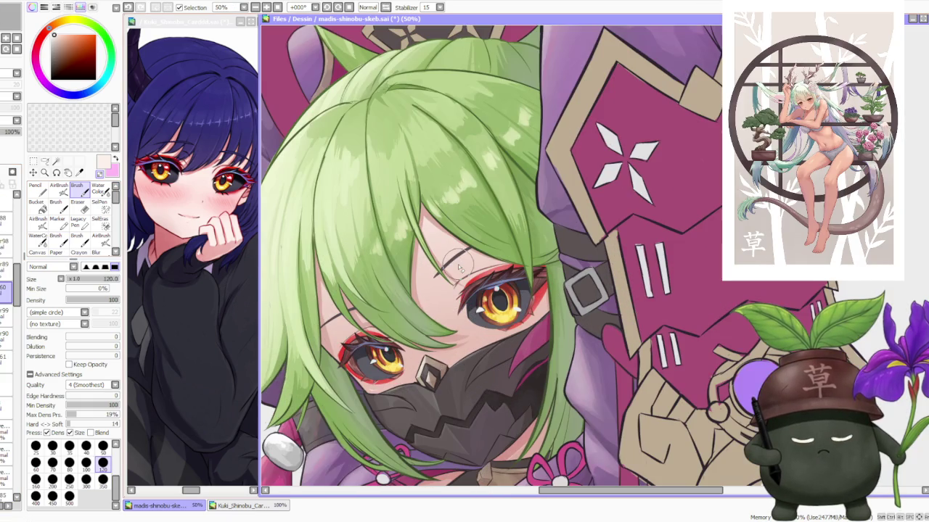
scroll(458, 265, down, 1)
scroll(458, 264, down, 1)
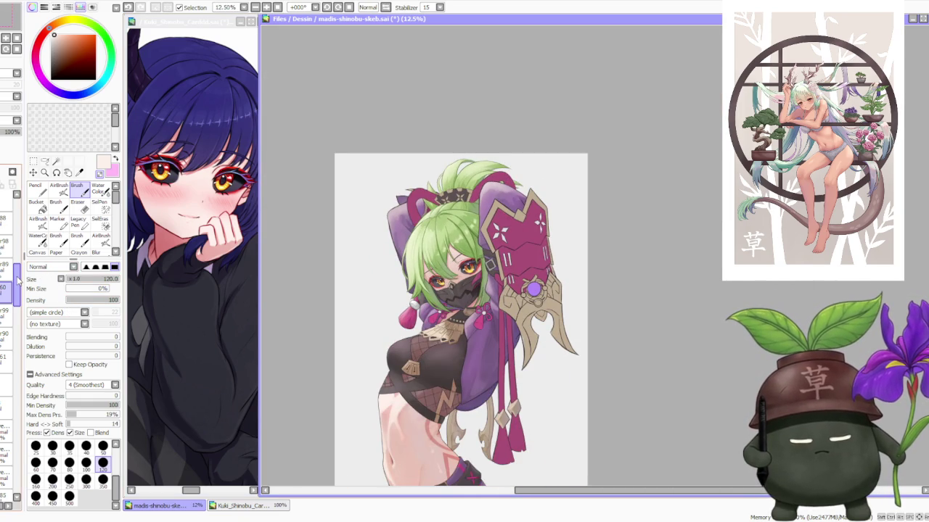
drag(18, 279, 15, 255)
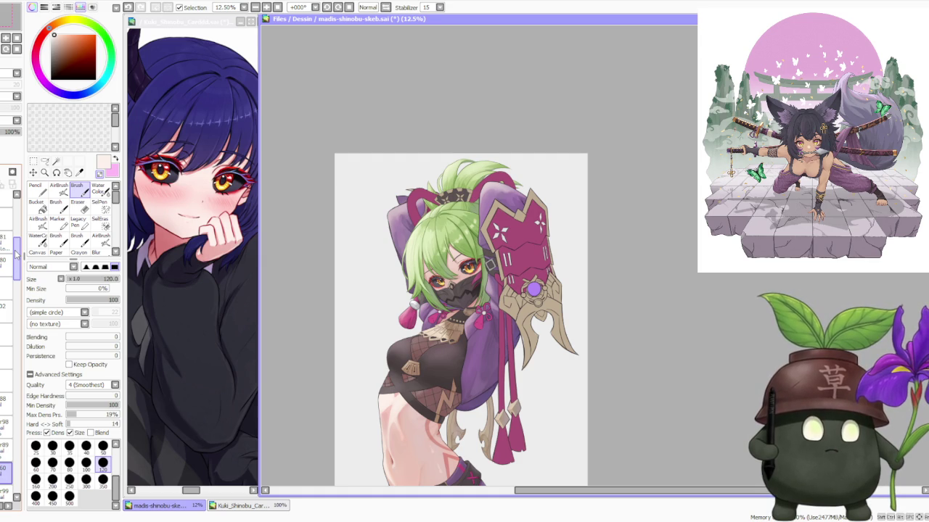
drag(16, 253, 13, 207)
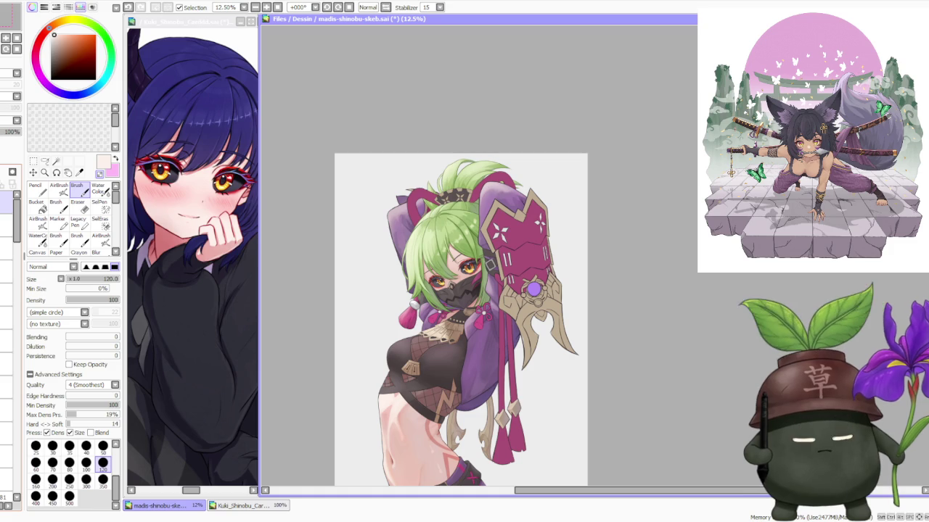
click(3, 223)
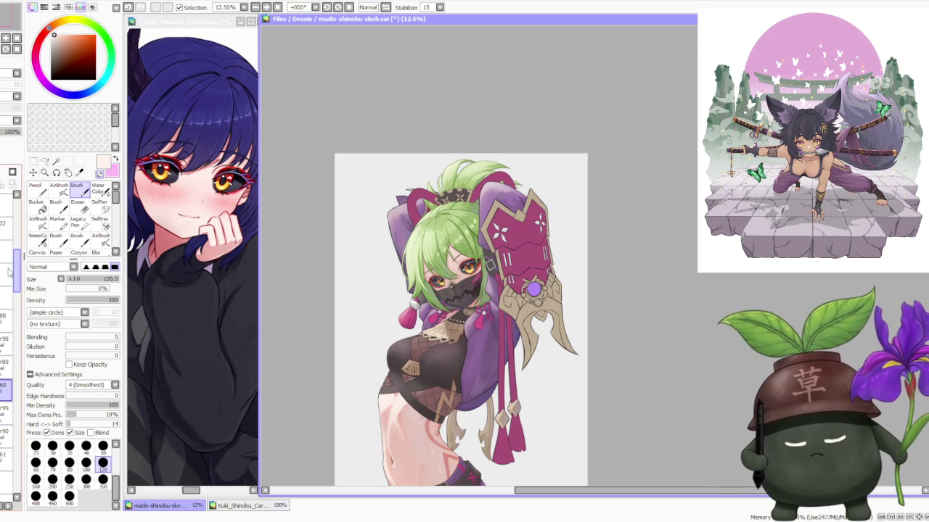
scroll(363, 278, up, 1)
scroll(363, 277, up, 2)
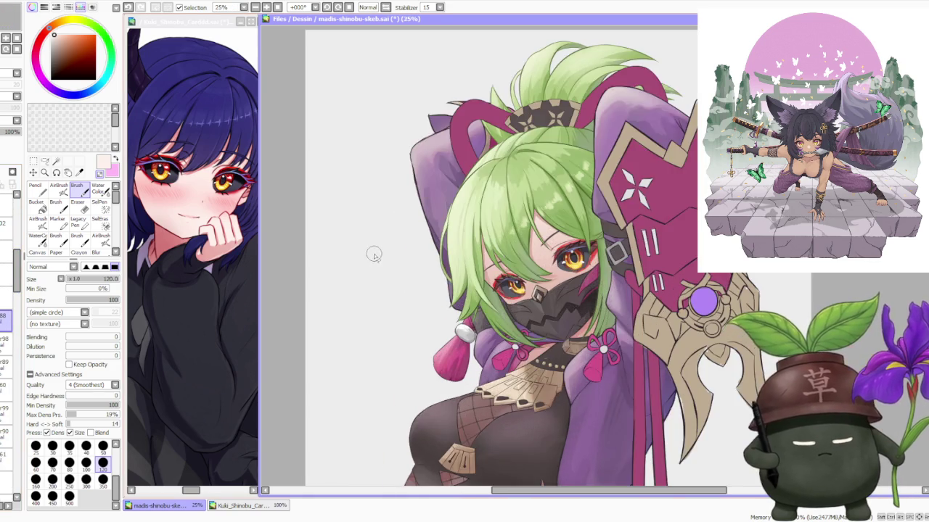
scroll(373, 254, up, 1)
scroll(520, 177, up, 1)
scroll(518, 211, up, 1)
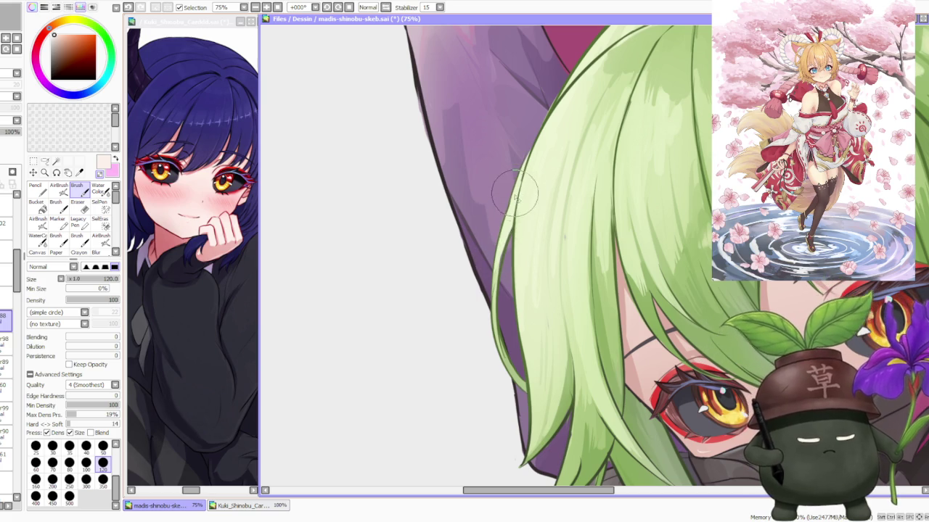
Undo the last brush stroke along the hair edge.
key(ctrl+z)
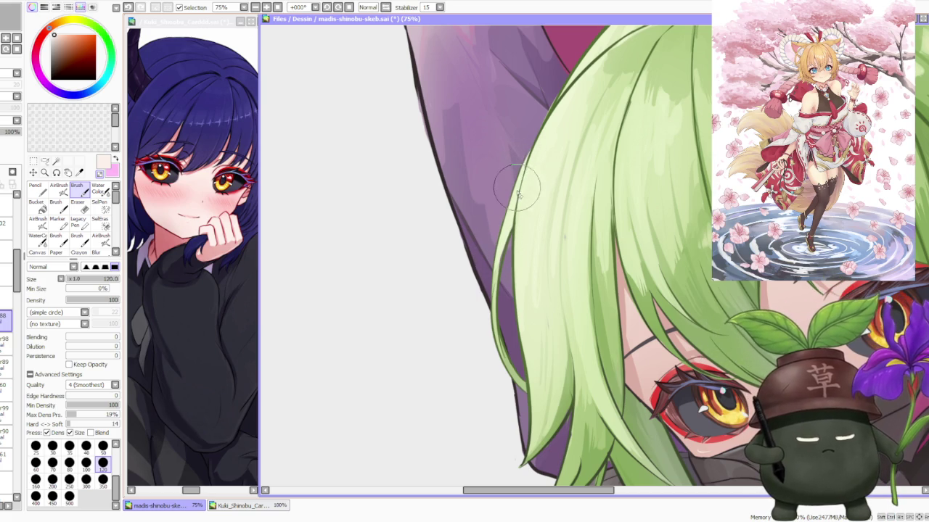
scroll(521, 173, down, 3)
scroll(521, 173, up, 3)
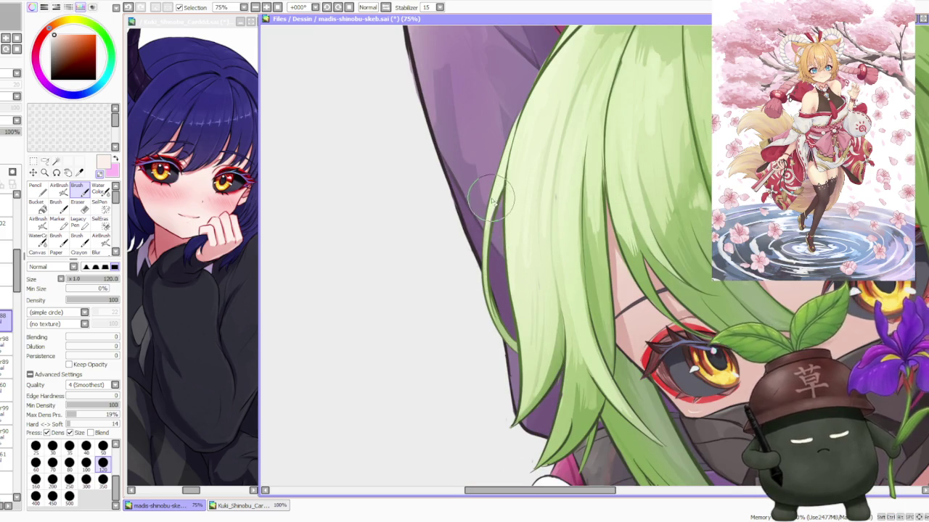
scroll(491, 201, down, 3)
scroll(492, 244, up, 3)
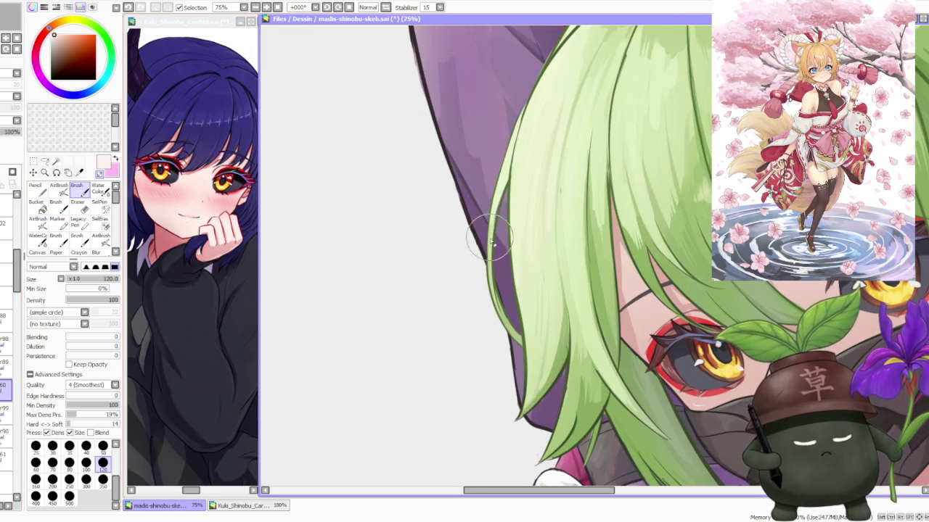
Eyedrop the light green hair colour as the paint colour.
alt+click(491, 240)
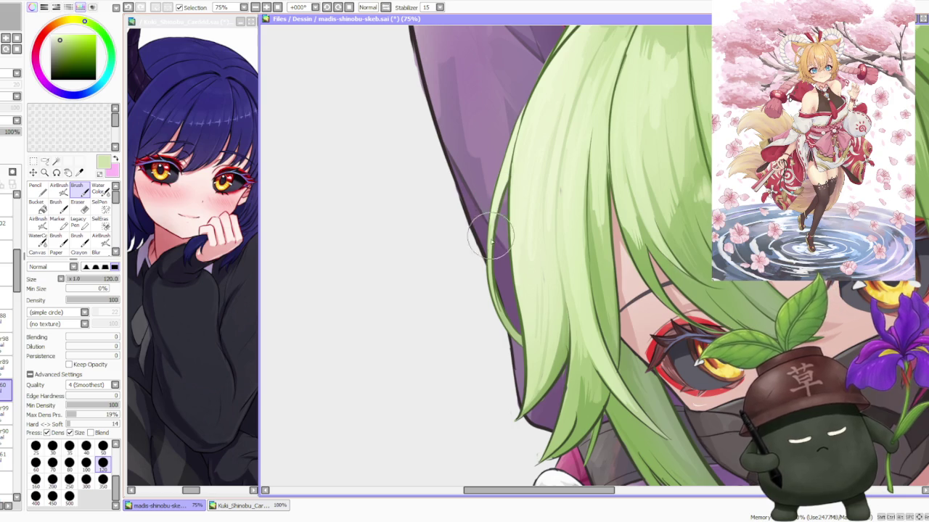
scroll(522, 164, down, 3)
scroll(522, 164, up, 2)
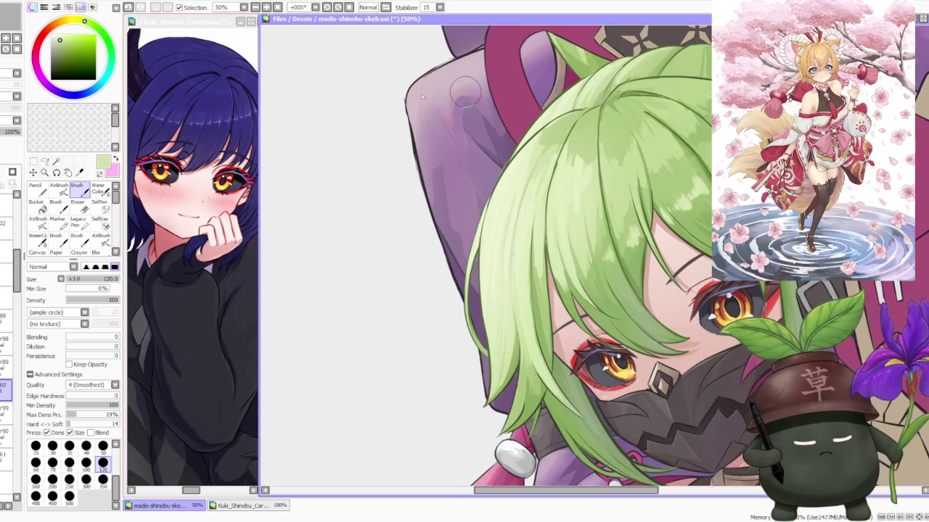
scroll(484, 131, up, 3)
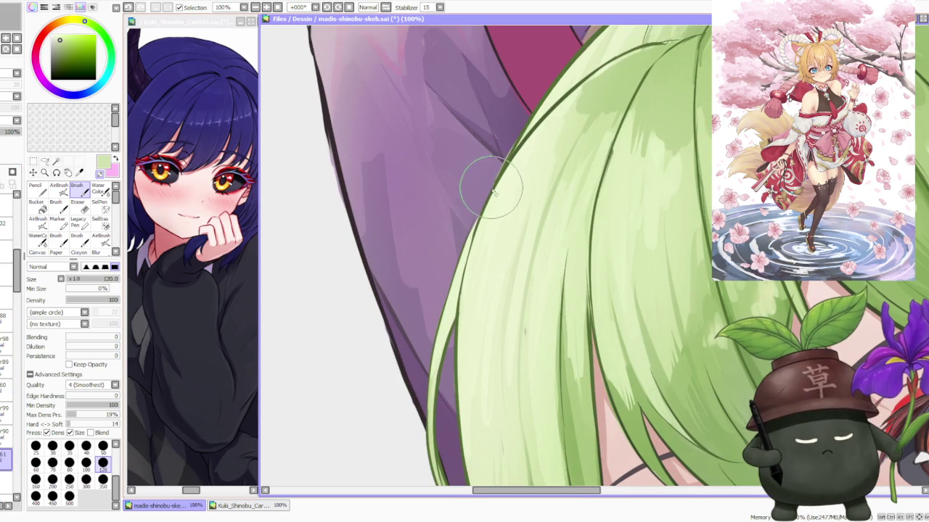
scroll(512, 140, down, 3)
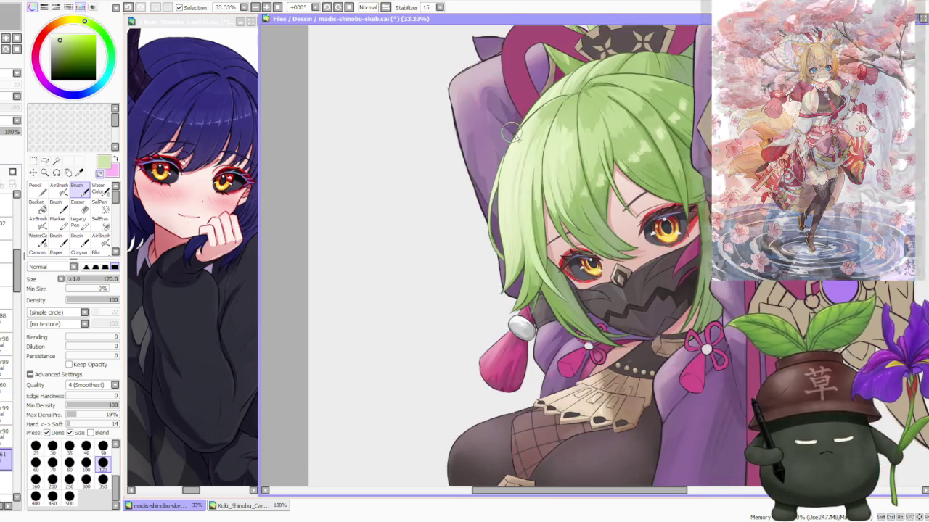
scroll(513, 140, down, 3)
scroll(513, 140, down, 1)
scroll(502, 274, down, 2)
scroll(502, 273, up, 5)
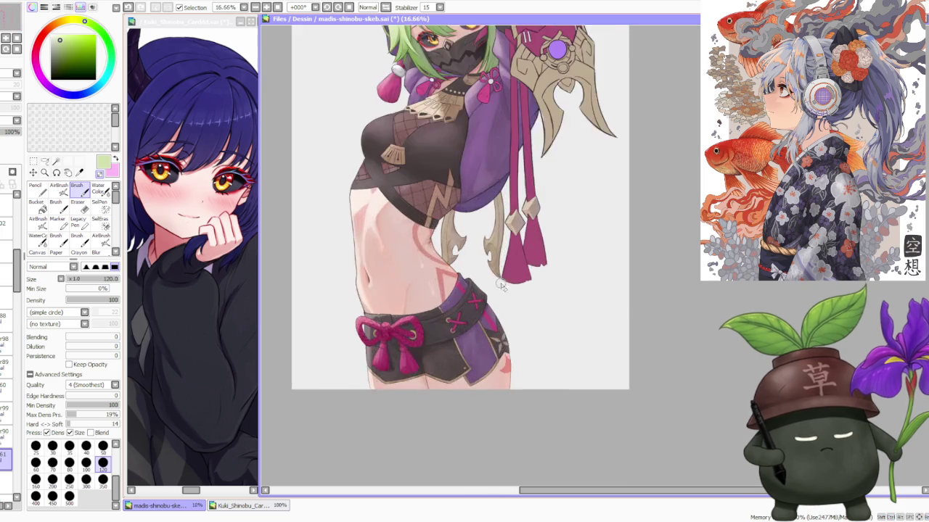
scroll(502, 273, down, 4)
scroll(459, 251, up, 1)
scroll(442, 271, up, 2)
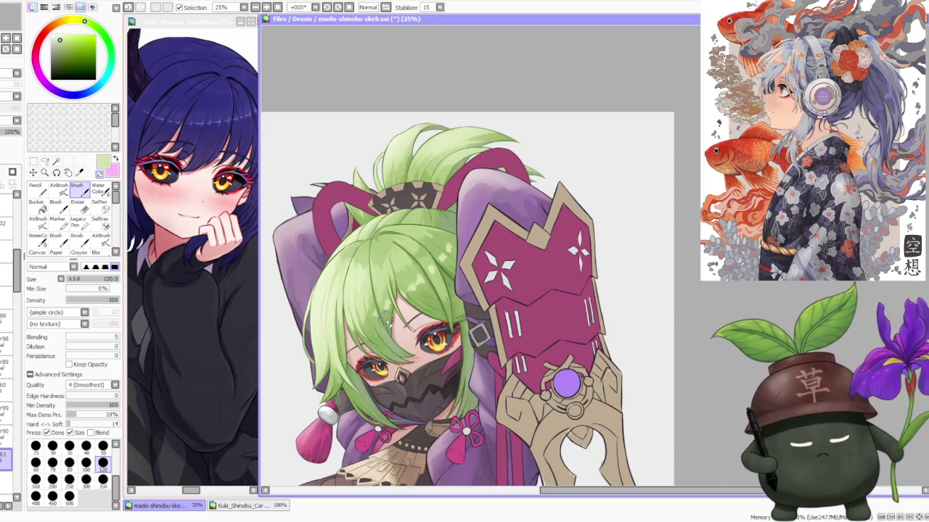
scroll(393, 330, down, 1)
scroll(393, 329, up, 2)
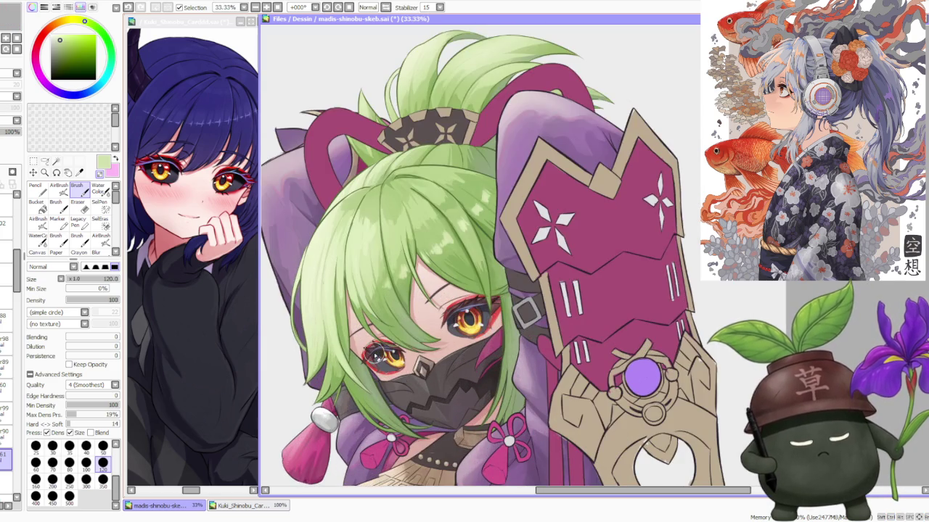
scroll(392, 332, down, 1)
scroll(396, 333, down, 1)
scroll(399, 335, down, 1)
scroll(403, 338, up, 1)
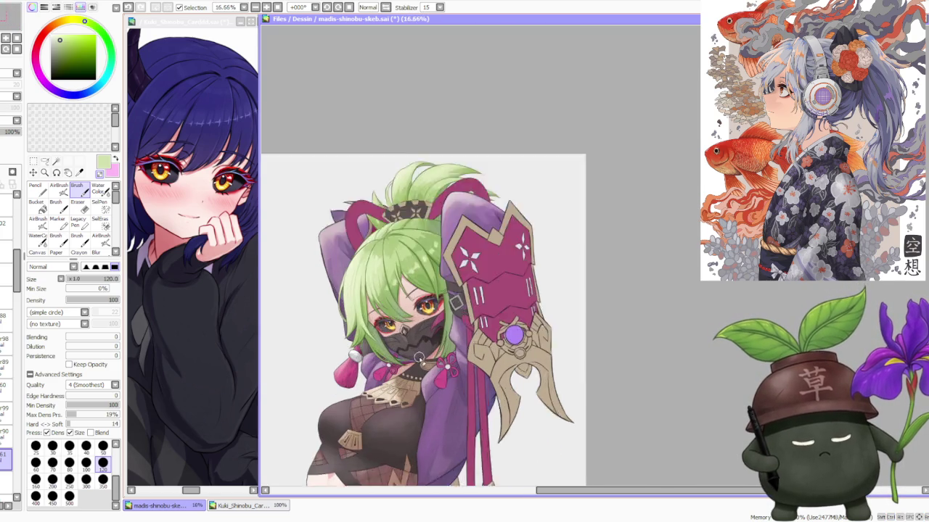
scroll(407, 342, up, 1)
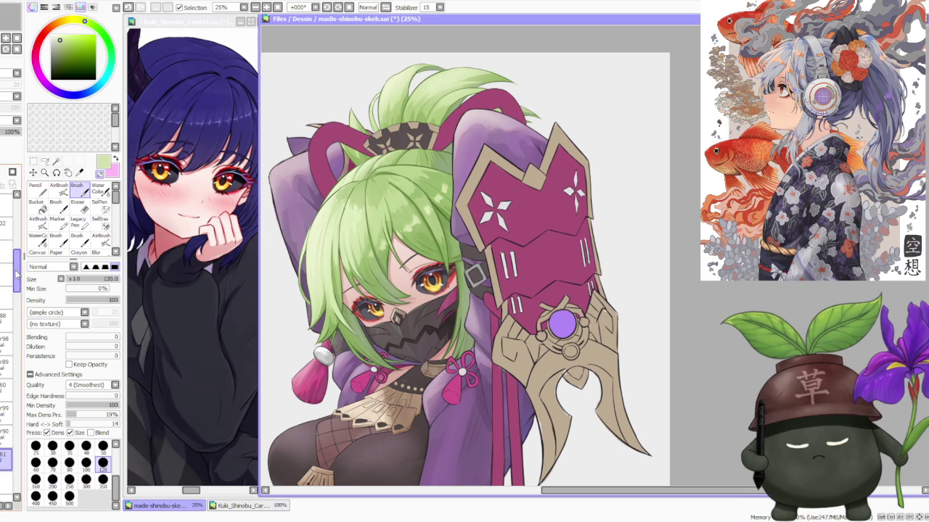
scroll(8, 326, down, 2)
scroll(9, 326, down, 2)
scroll(8, 326, down, 1)
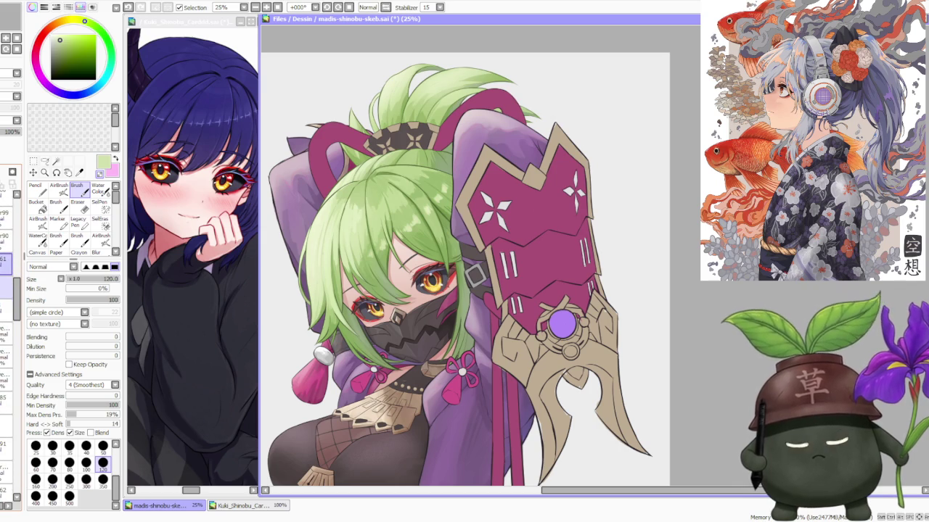
Hide the black face mask layer to reveal the smiling face.
scroll(9, 326, down, 2)
scroll(9, 327, down, 2)
scroll(9, 327, down, 2)
scroll(8, 326, down, 2)
scroll(9, 326, down, 2)
scroll(9, 326, down, 1)
click(12, 172)
Eyedrop the skin tone from the character's face.
scroll(468, 232, down, 2)
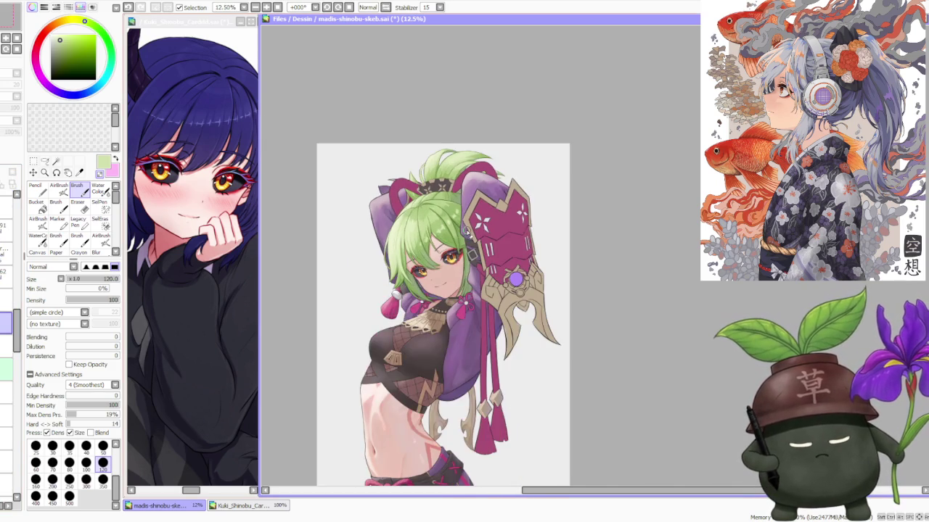
scroll(448, 242, up, 2)
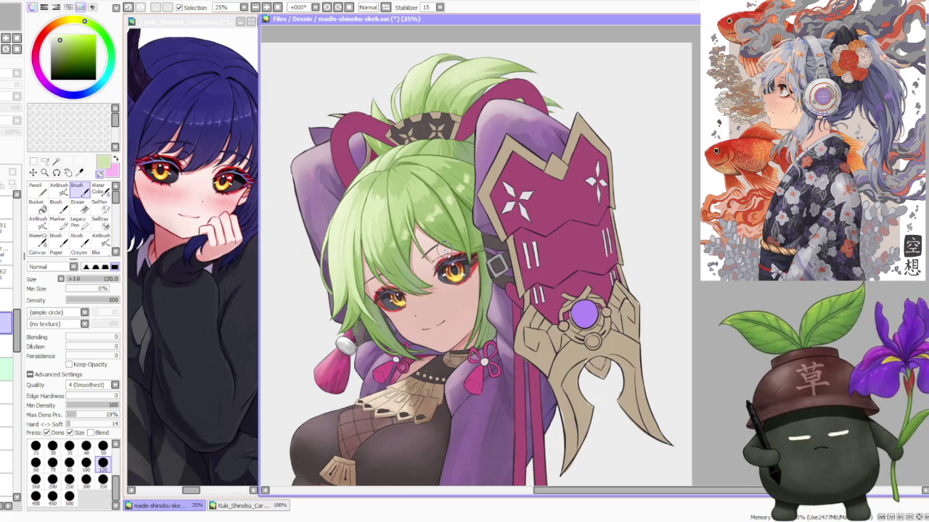
alt+click(433, 318)
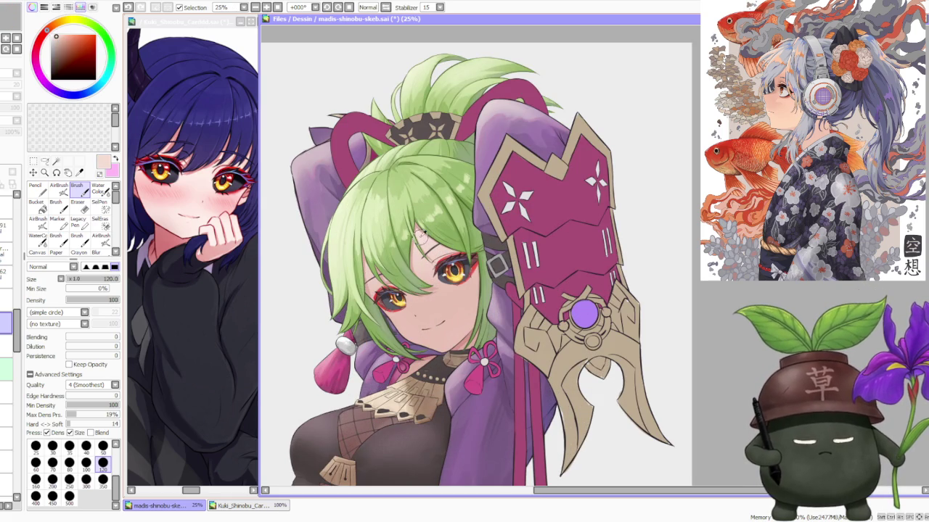
drag(19, 343, 18, 454)
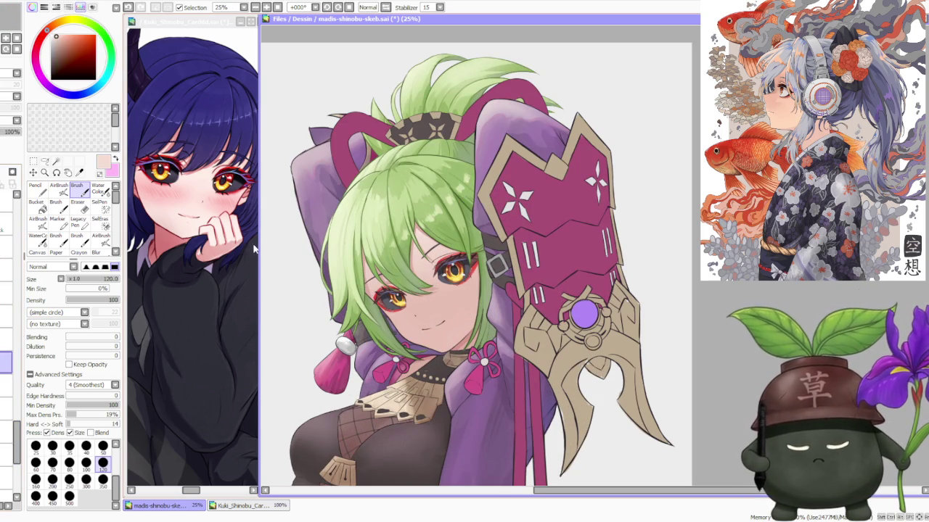
scroll(413, 288, up, 3)
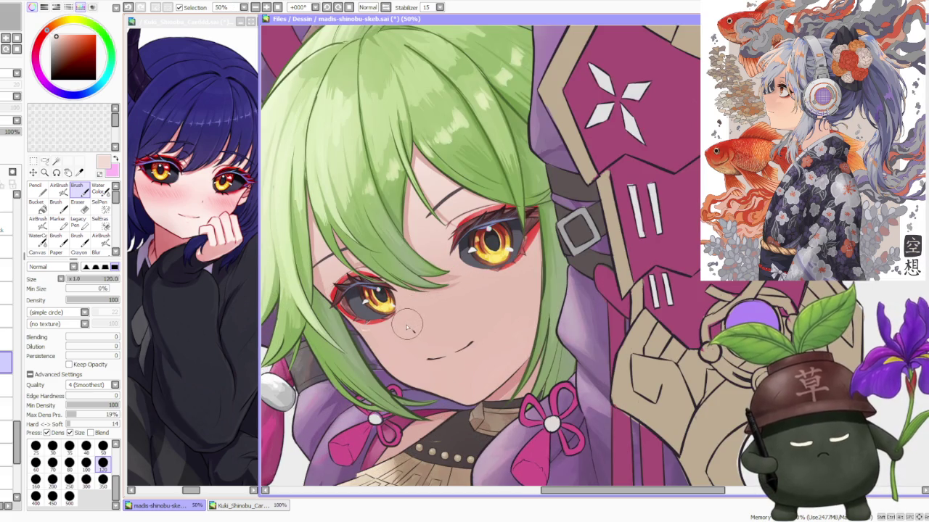
Sample a slightly darker skin tone and paint a light highlight on the cheek.
scroll(366, 327, up, 2)
scroll(370, 312, down, 2)
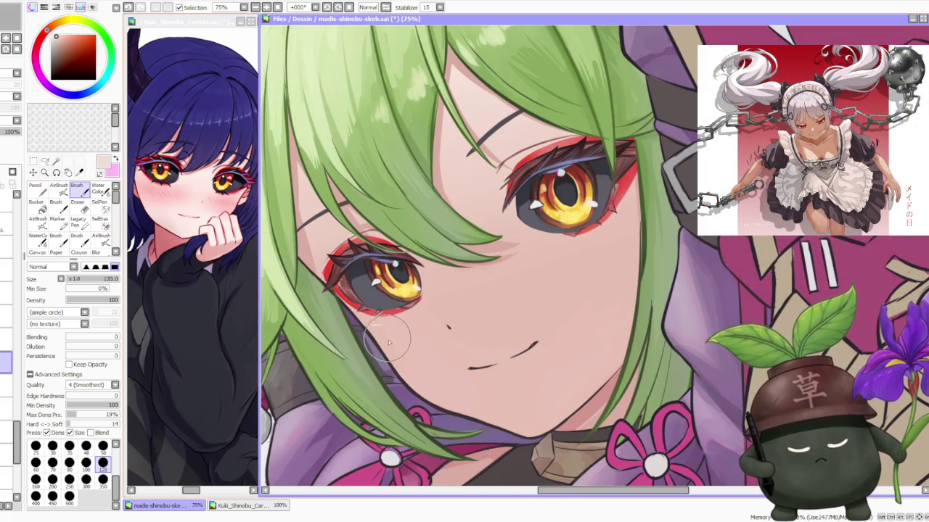
alt+click(392, 317)
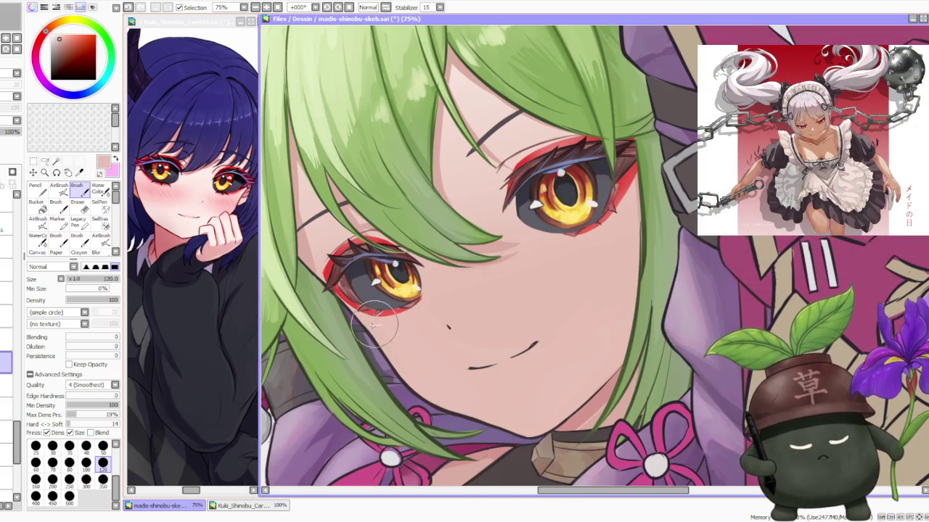
scroll(399, 322, down, 1)
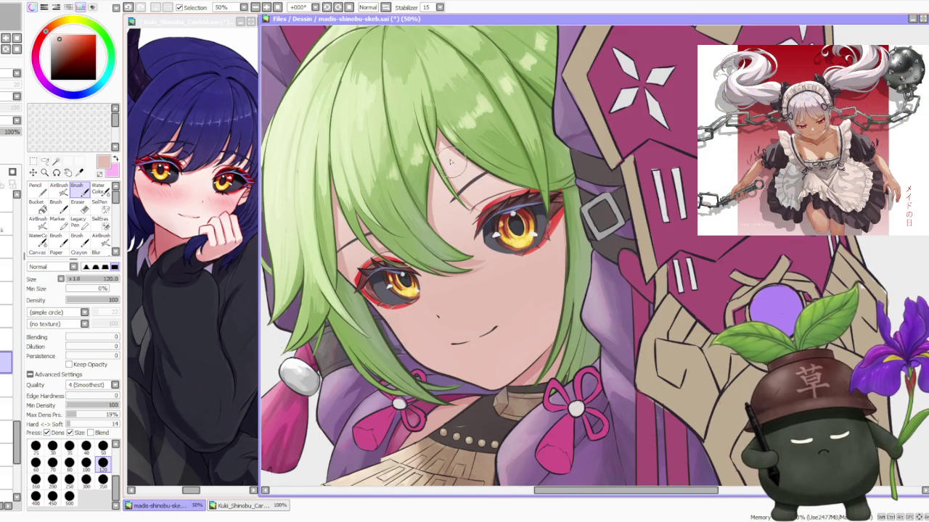
scroll(427, 303, up, 1)
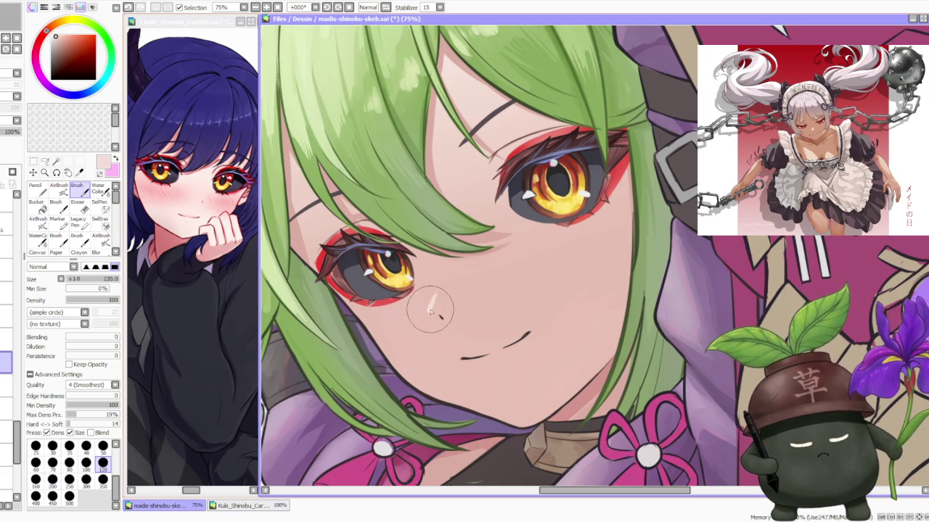
mouse_move(430, 310)
mouse_down()
mouse_move(444, 300)
mouse_move(434, 307)
mouse_up()
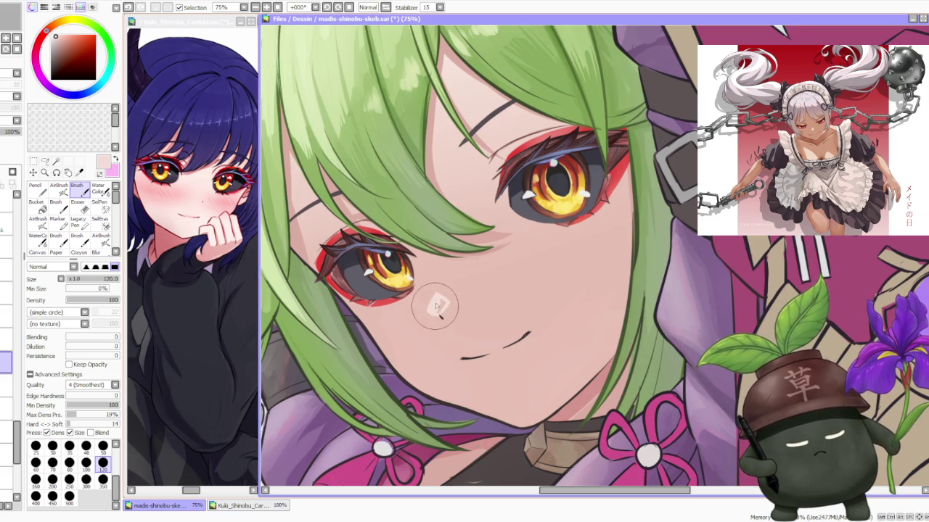
Add two more small strokes to refine the cheek highlight patch.
scroll(436, 309, down, 5)
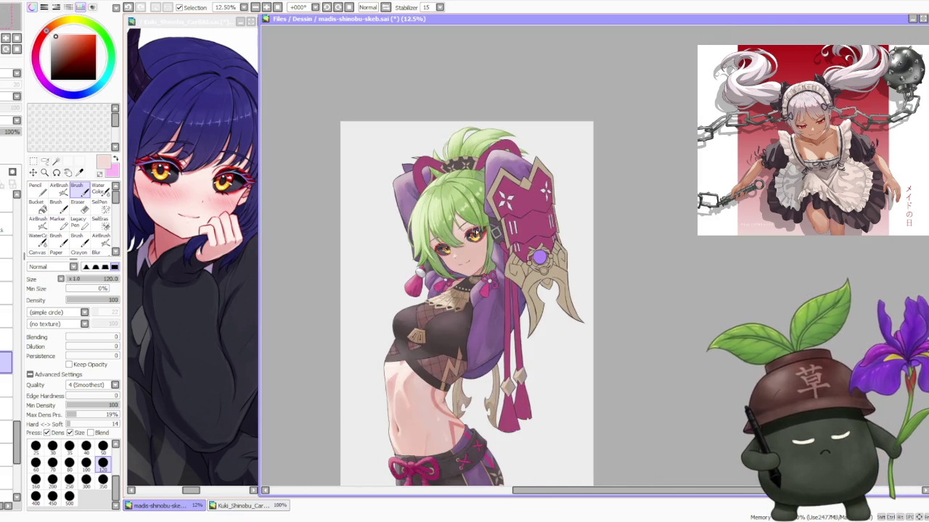
scroll(456, 252, up, 3)
scroll(455, 252, up, 2)
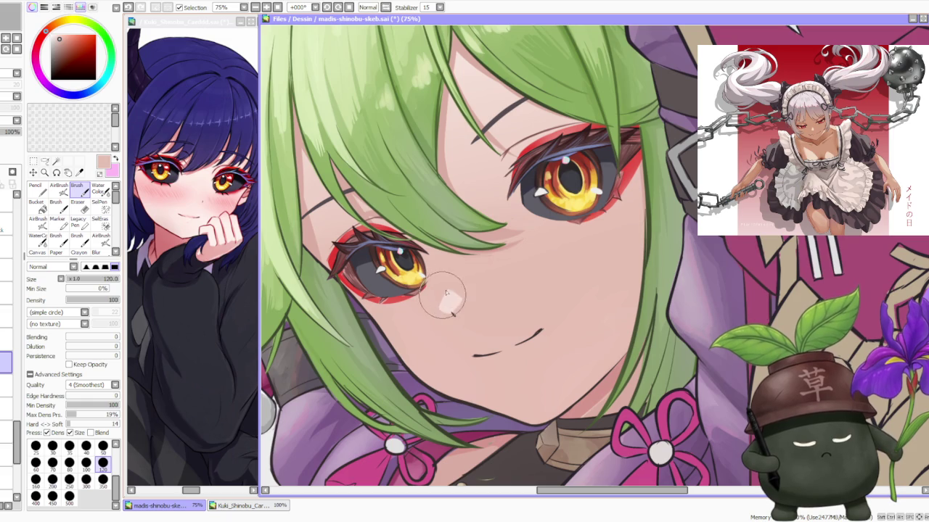
scroll(457, 319, down, 3)
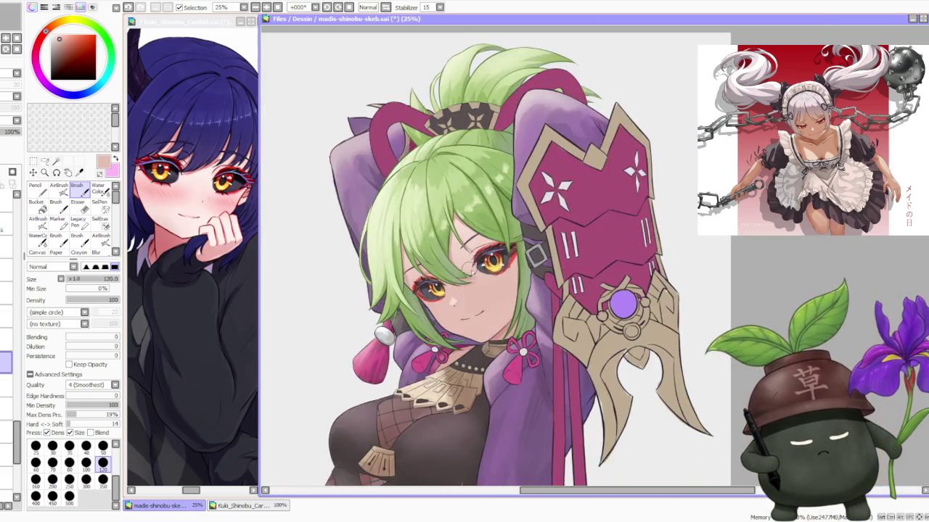
scroll(468, 266, down, 2)
scroll(472, 261, up, 3)
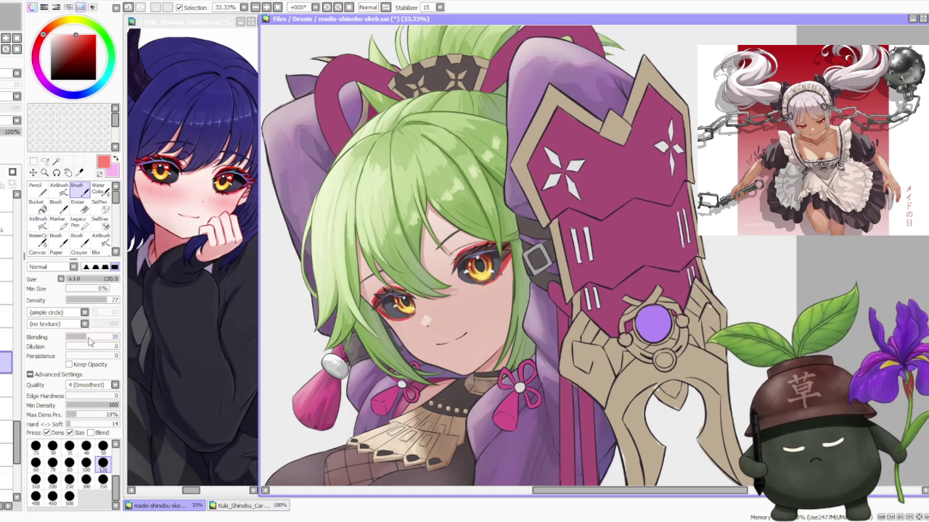
scroll(421, 305, up, 3)
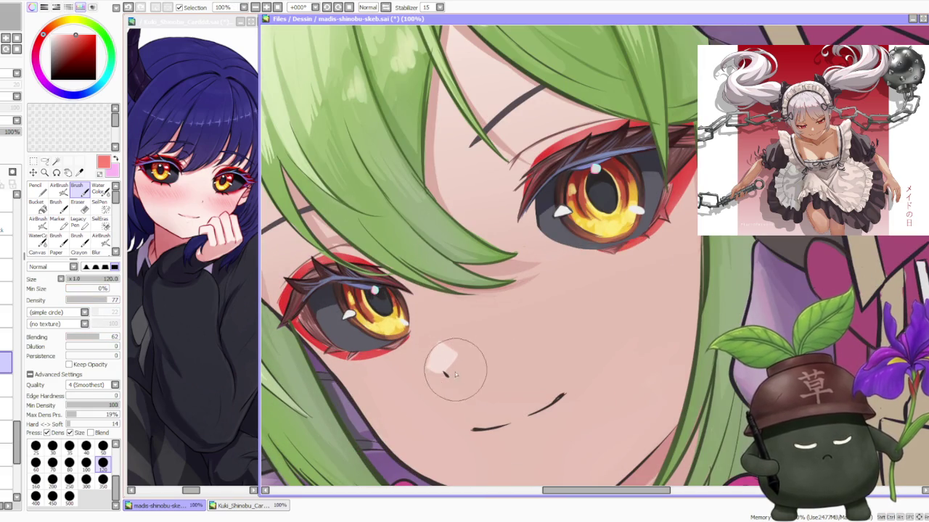
drag(444, 359, 440, 367)
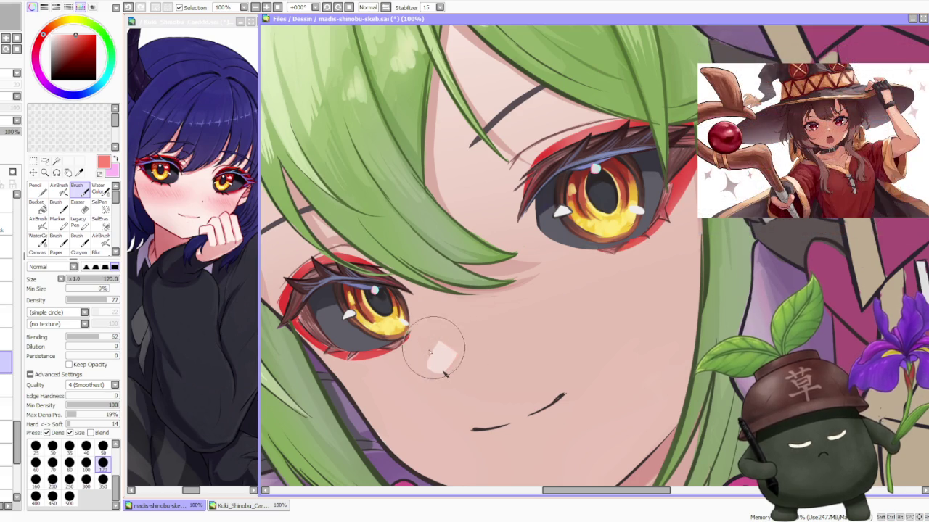
drag(435, 356, 439, 348)
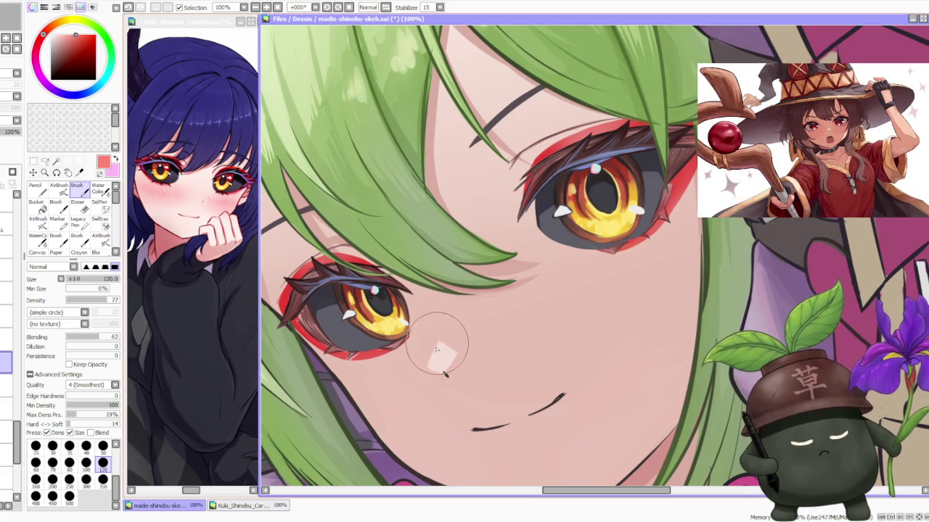
key(c)
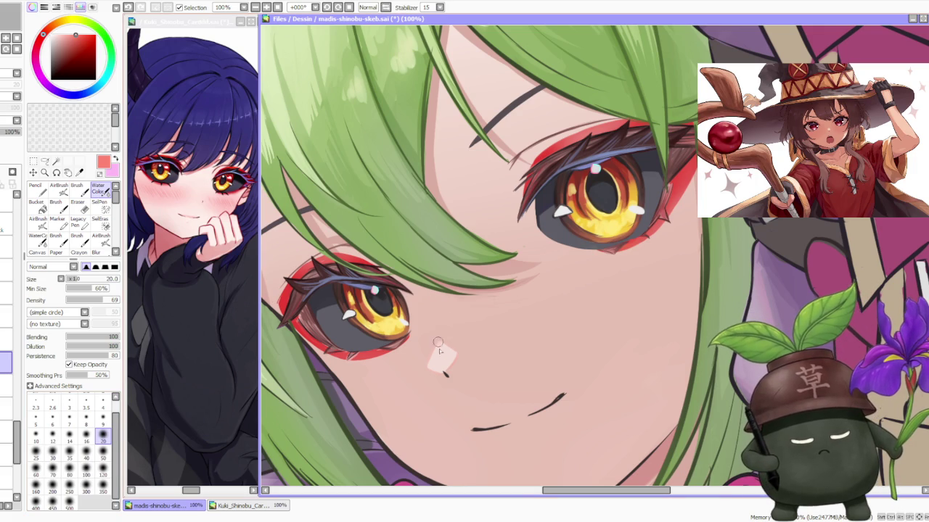
scroll(448, 319, down, 3)
scroll(449, 319, down, 2)
scroll(448, 319, down, 2)
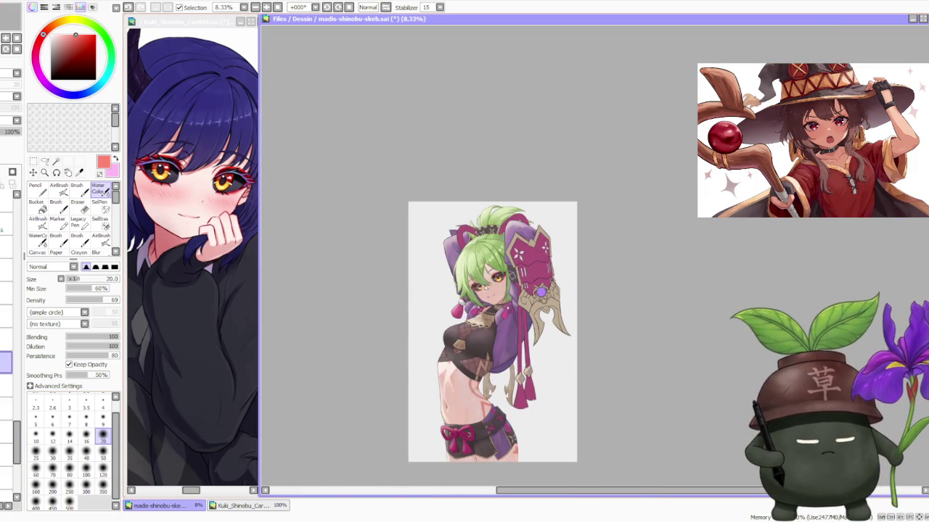
scroll(553, 259, up, 2)
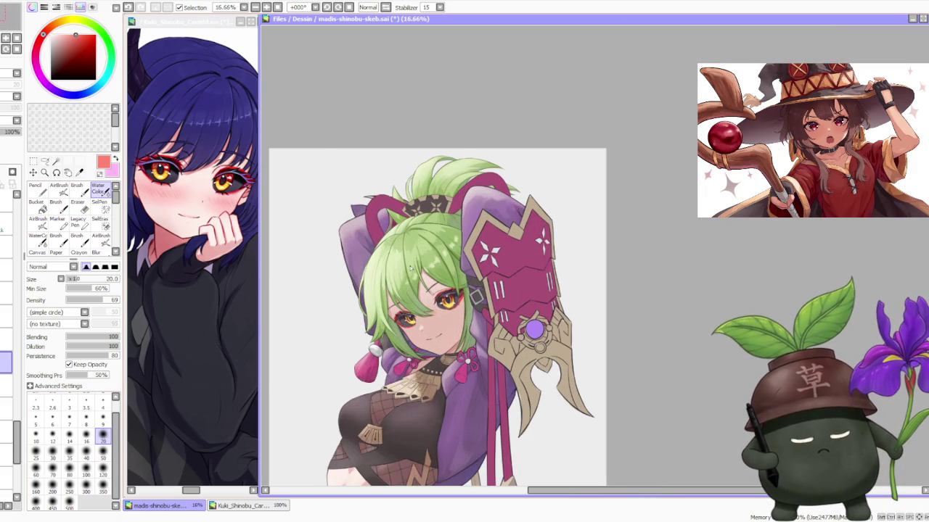
scroll(411, 267, down, 1)
scroll(410, 267, down, 1)
scroll(411, 268, up, 4)
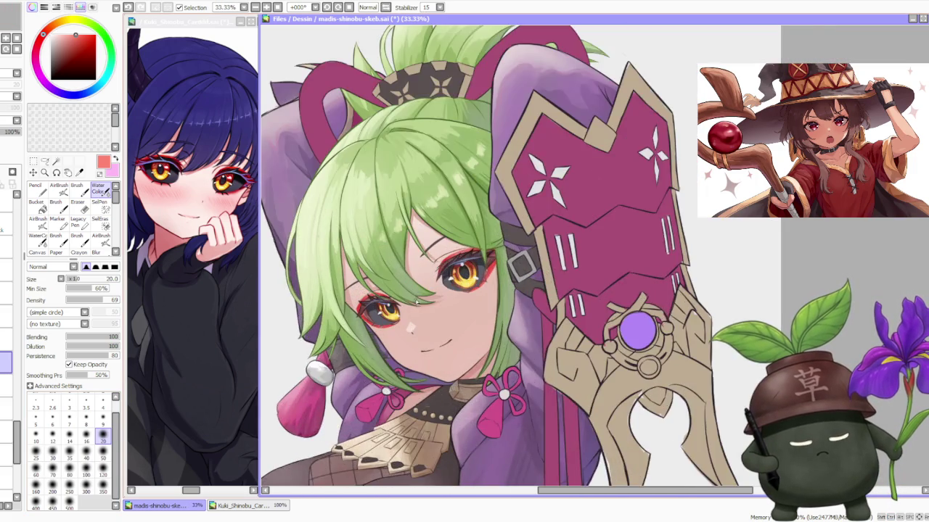
scroll(373, 333, up, 1)
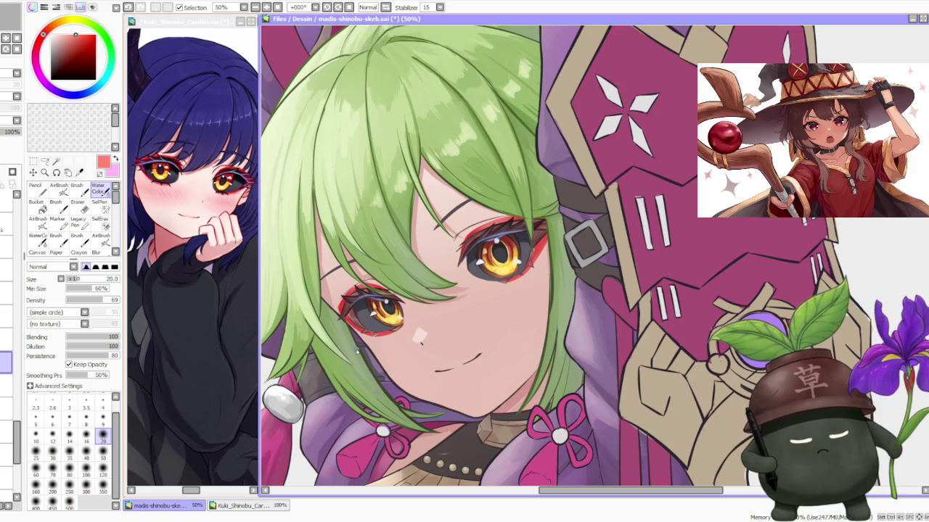
scroll(364, 366, up, 1)
scroll(348, 349, up, 2)
scroll(327, 333, up, 1)
scroll(313, 324, down, 3)
scroll(344, 328, down, 3)
scroll(343, 328, down, 2)
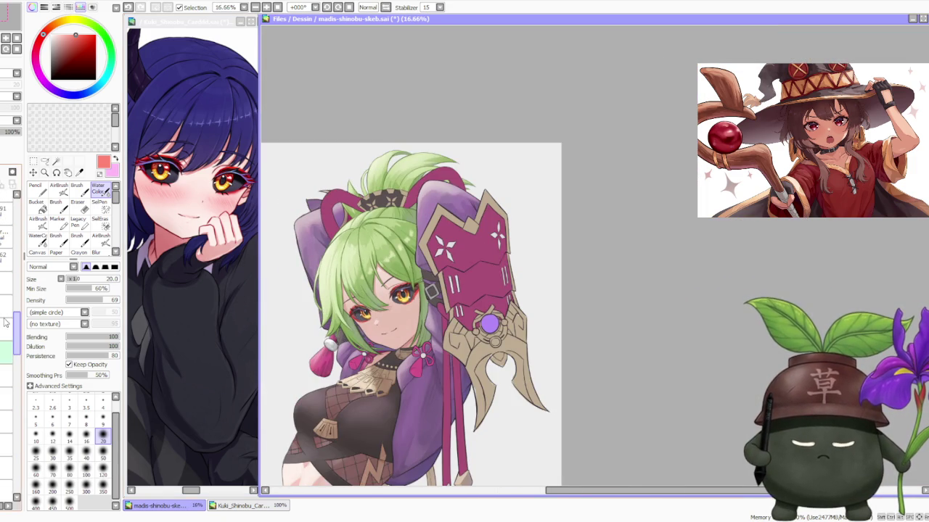
click(5, 325)
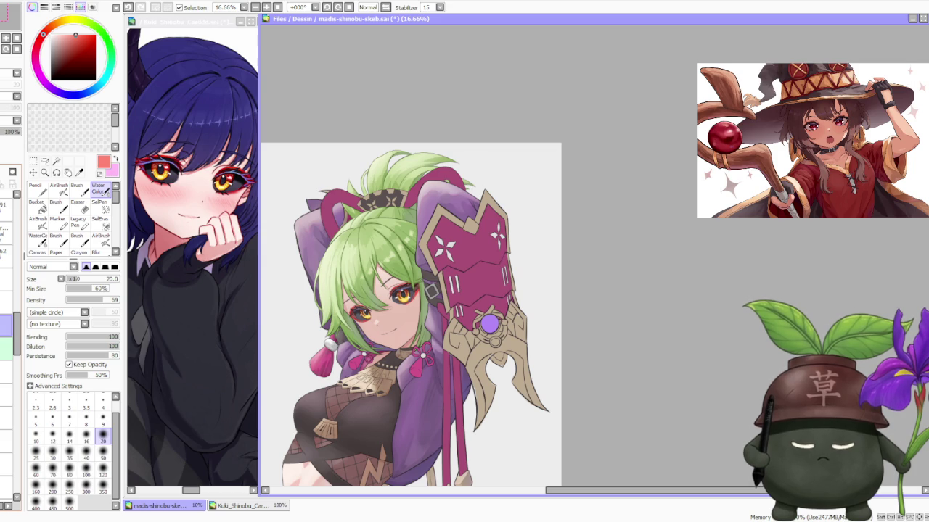
click(6, 325)
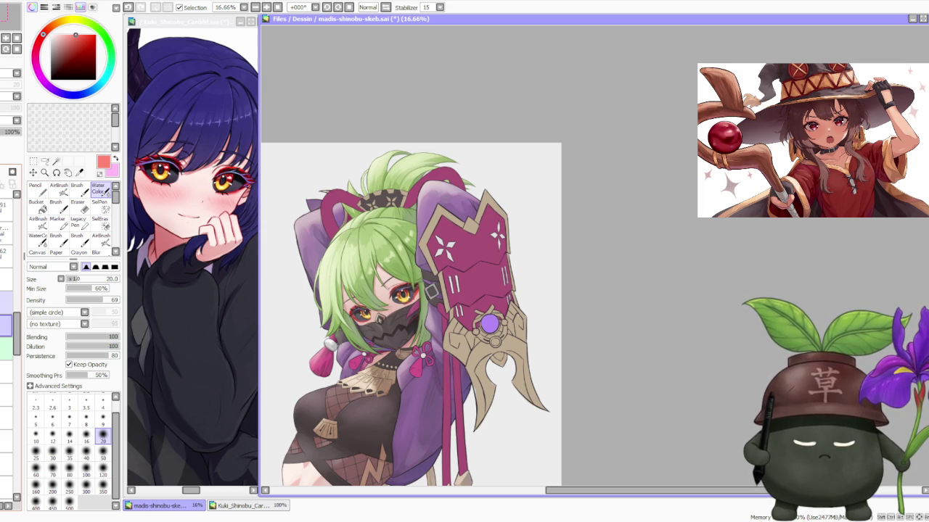
Undo and redo the face mask to compare the masked and unmasked face.
scroll(317, 326, up, 3)
scroll(464, 325, up, 1)
scroll(464, 325, up, 1)
scroll(464, 324, down, 2)
scroll(465, 324, down, 3)
scroll(464, 324, down, 1)
scroll(465, 325, down, 2)
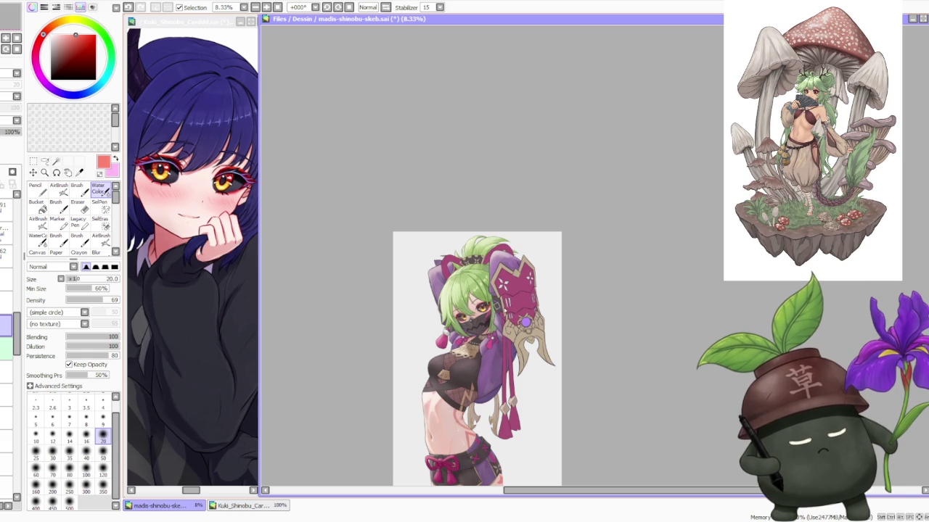
key(ctrl+z)
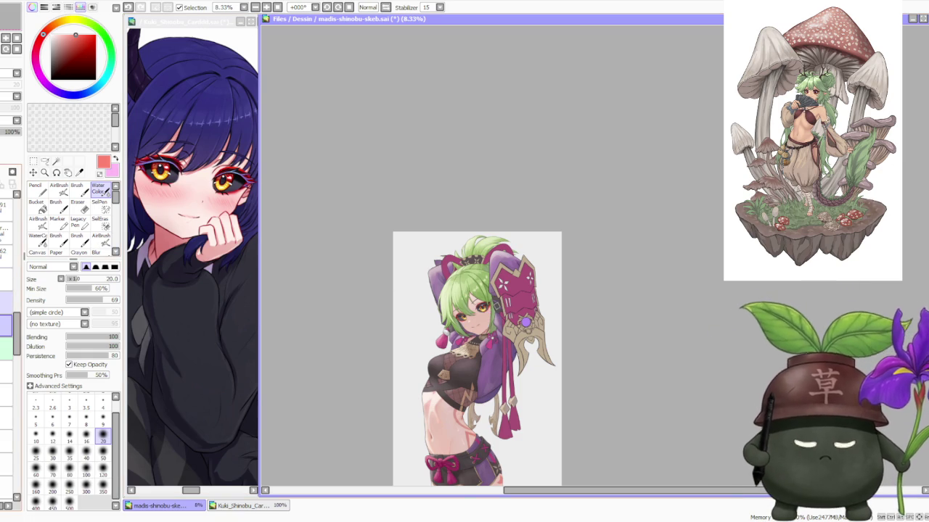
key(ctrl+y)
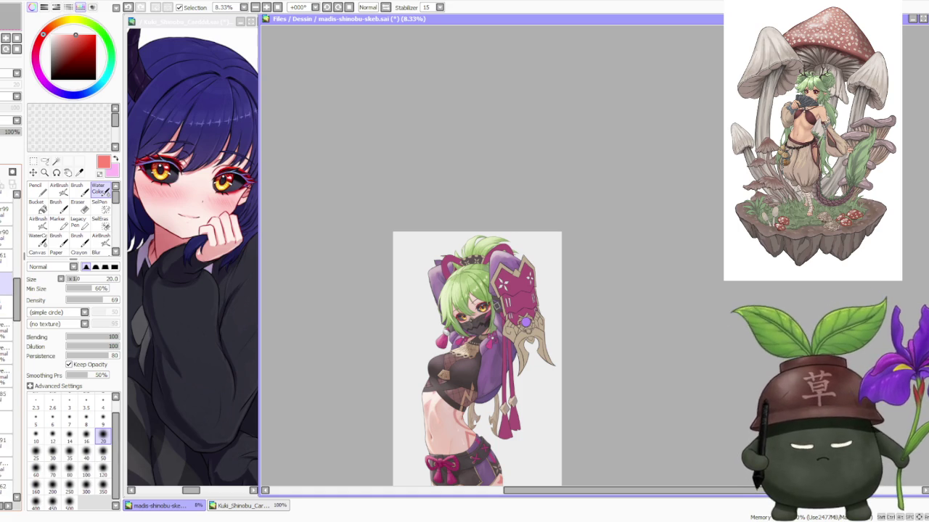
Switch back to the regular Brush tool at size 120.
scroll(406, 333, up, 2)
scroll(501, 308, up, 2)
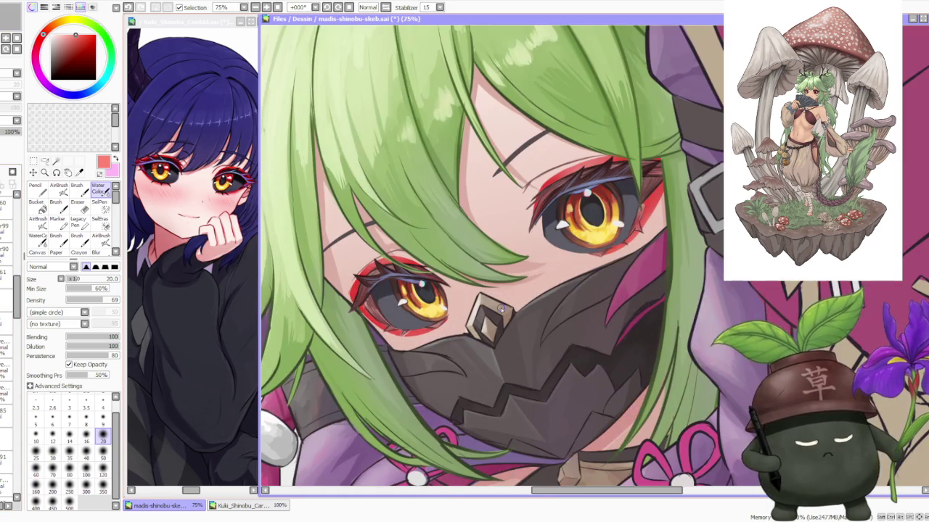
scroll(444, 331, down, 3)
scroll(324, 301, down, 2)
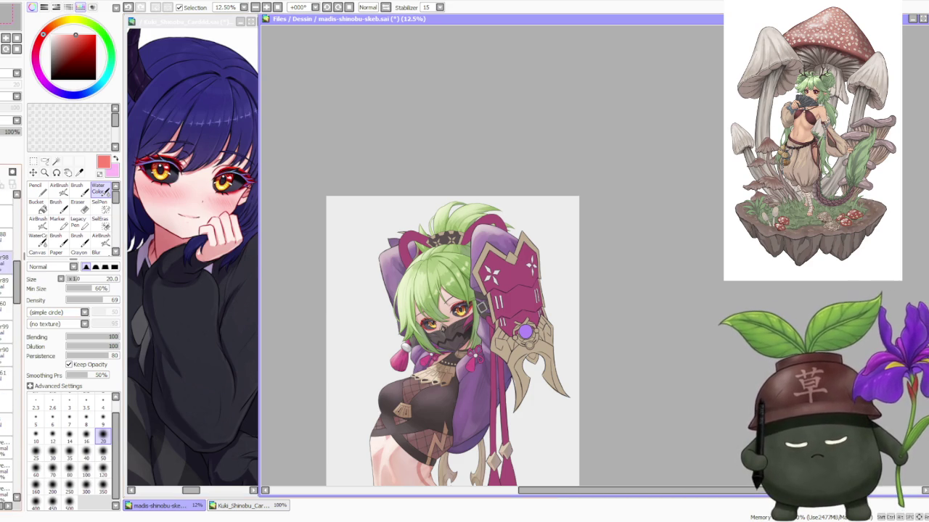
key(b)
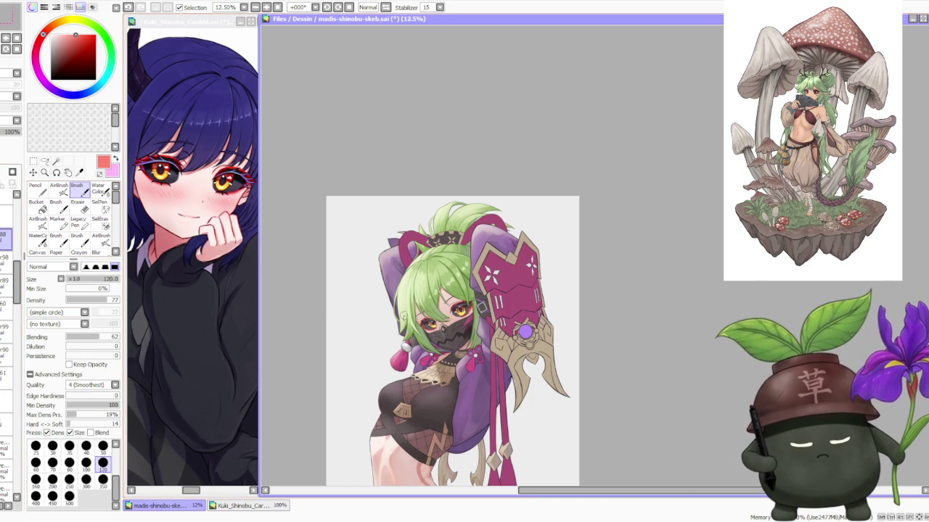
scroll(403, 316, up, 2)
scroll(435, 330, up, 4)
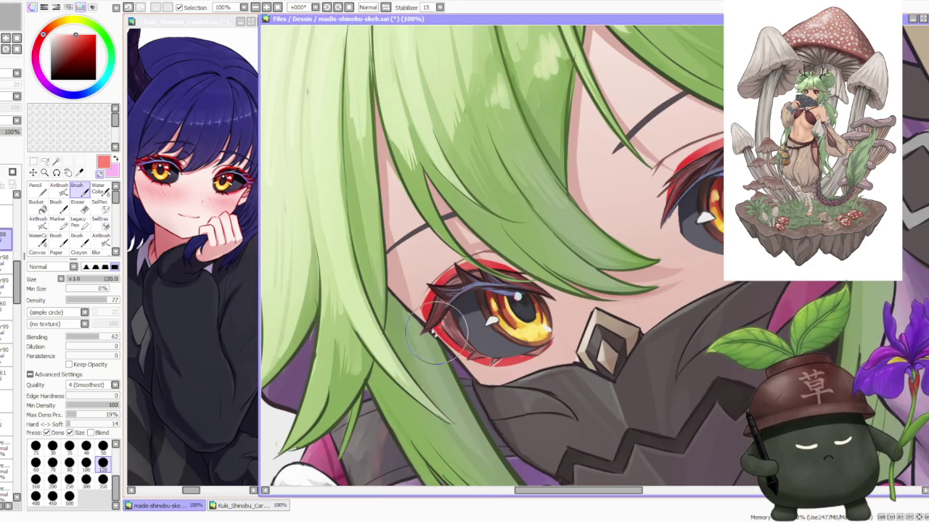
scroll(439, 339, down, 3)
scroll(479, 254, down, 3)
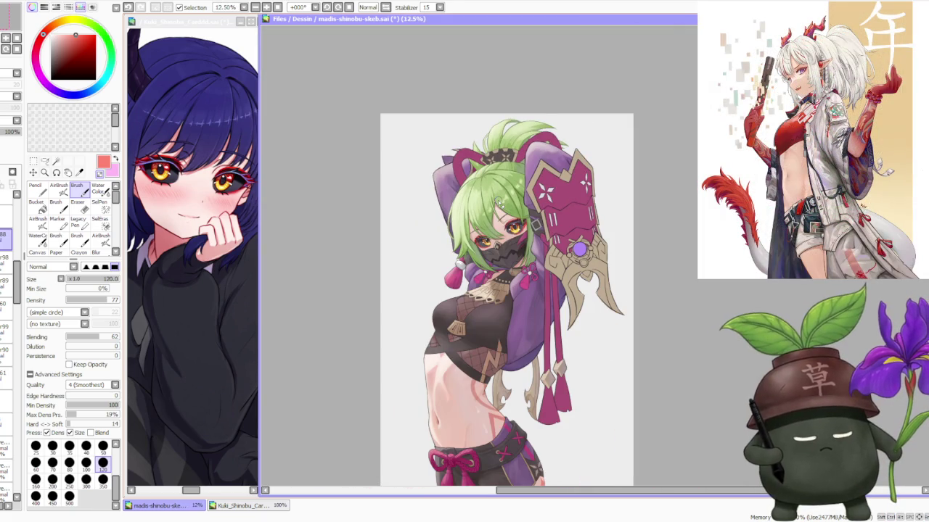
scroll(502, 207, down, 1)
scroll(502, 207, up, 3)
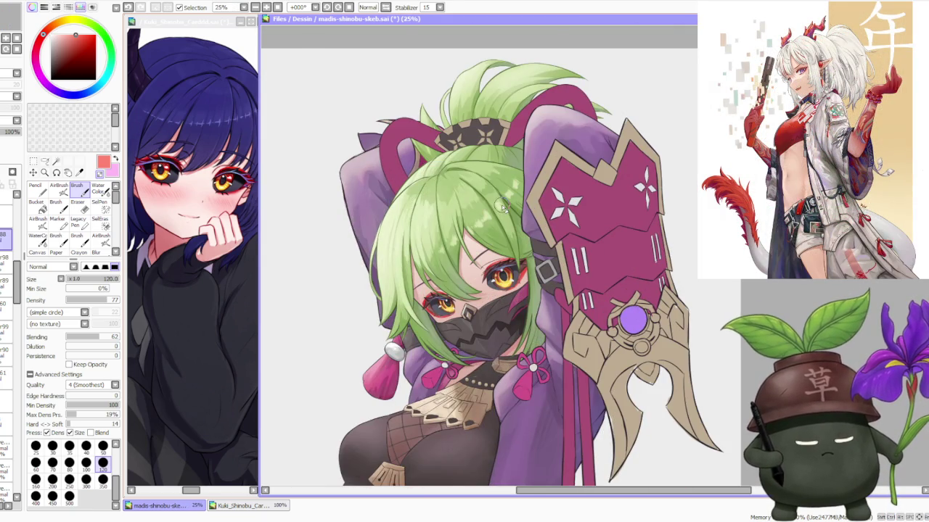
scroll(501, 206, up, 2)
scroll(497, 212, down, 1)
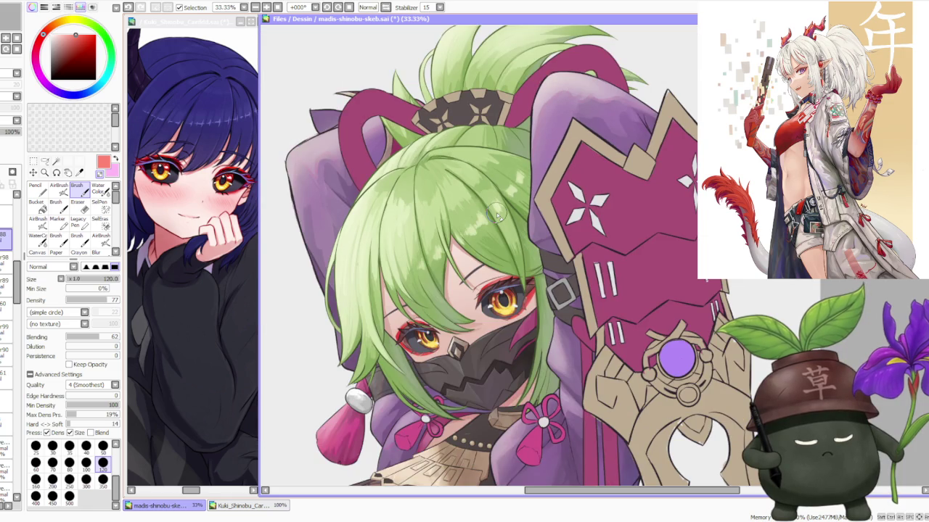
scroll(497, 212, up, 1)
scroll(496, 212, up, 1)
scroll(442, 268, up, 1)
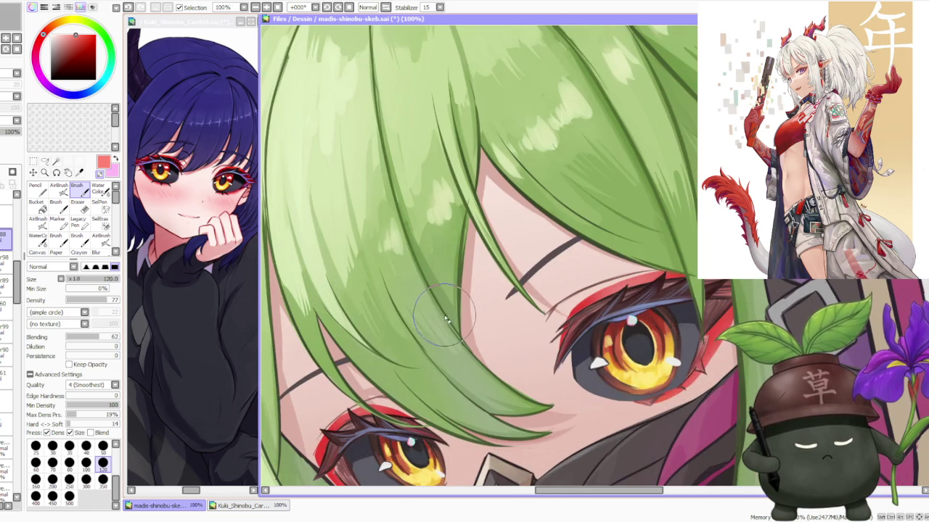
scroll(445, 317, down, 5)
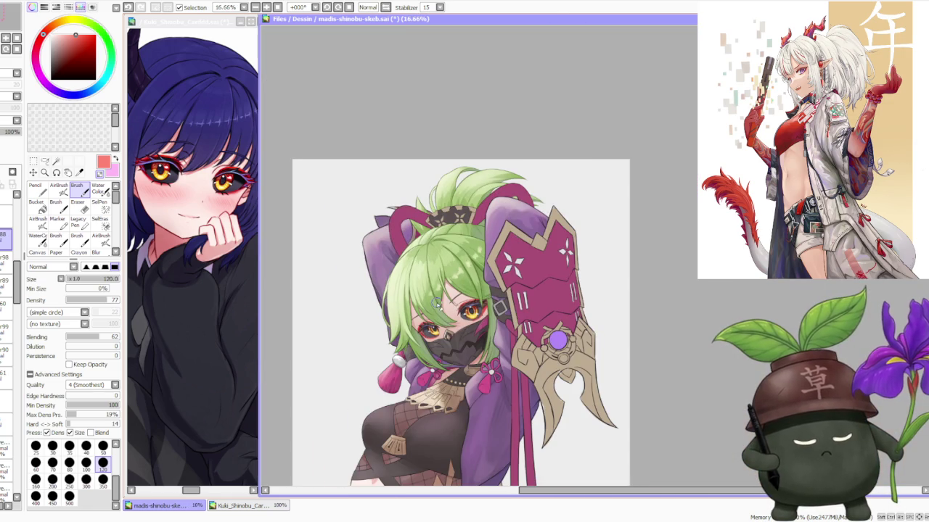
scroll(438, 296, down, 1)
scroll(444, 293, up, 1)
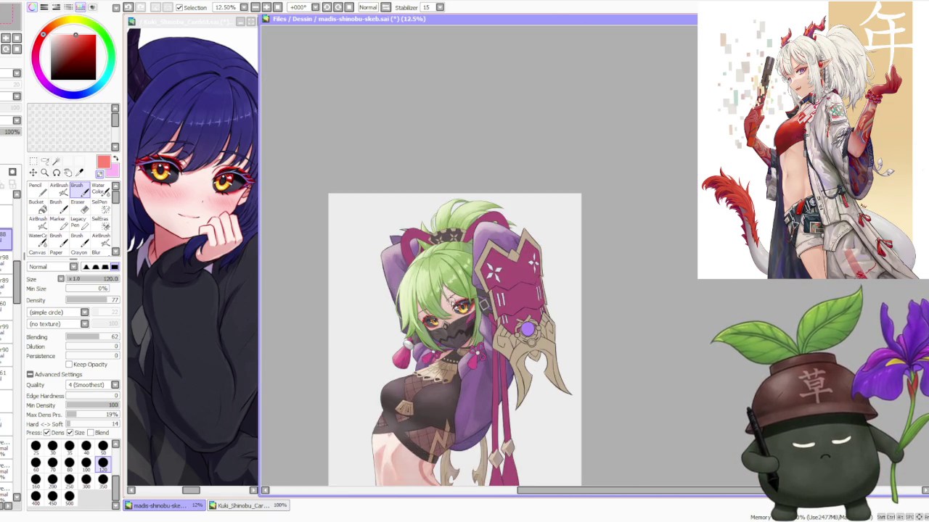
scroll(444, 293, up, 1)
scroll(445, 297, up, 2)
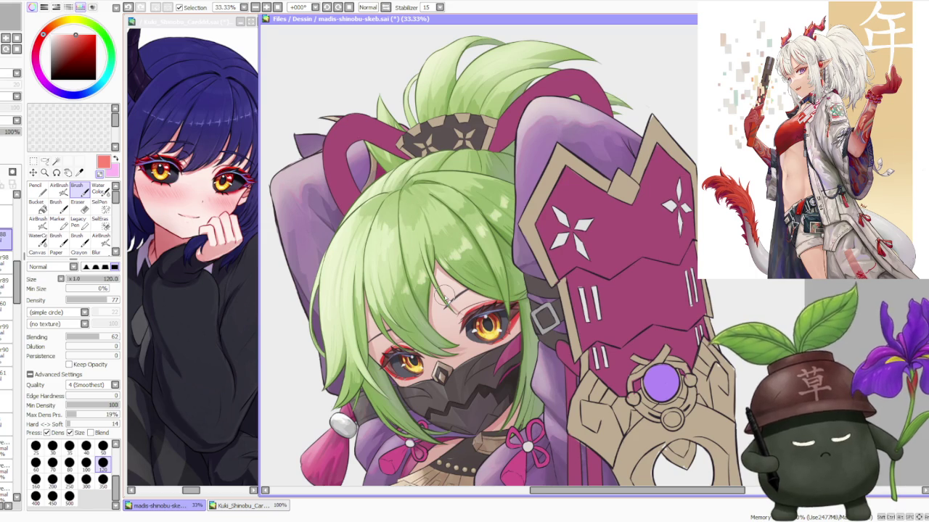
scroll(445, 297, down, 1)
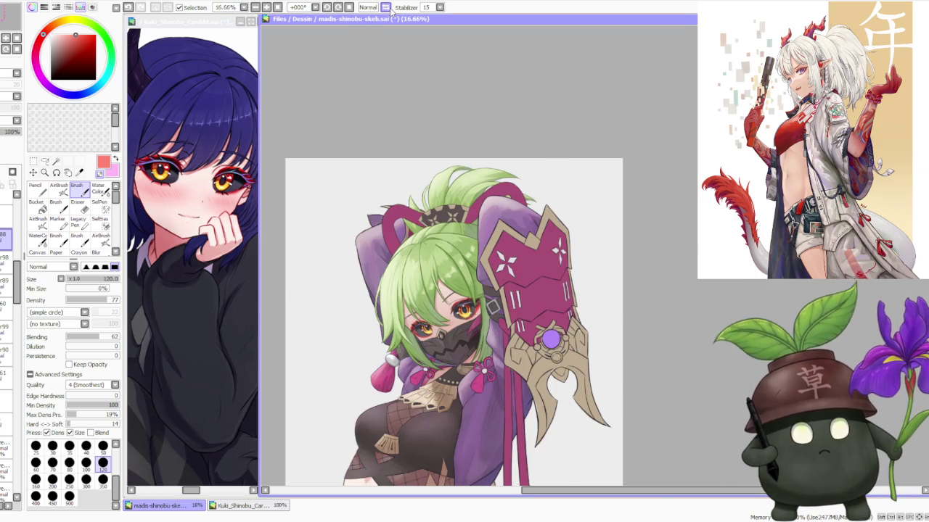
click(387, 7)
click(386, 7)
click(386, 7)
click(386, 7)
click(386, 7)
click(386, 8)
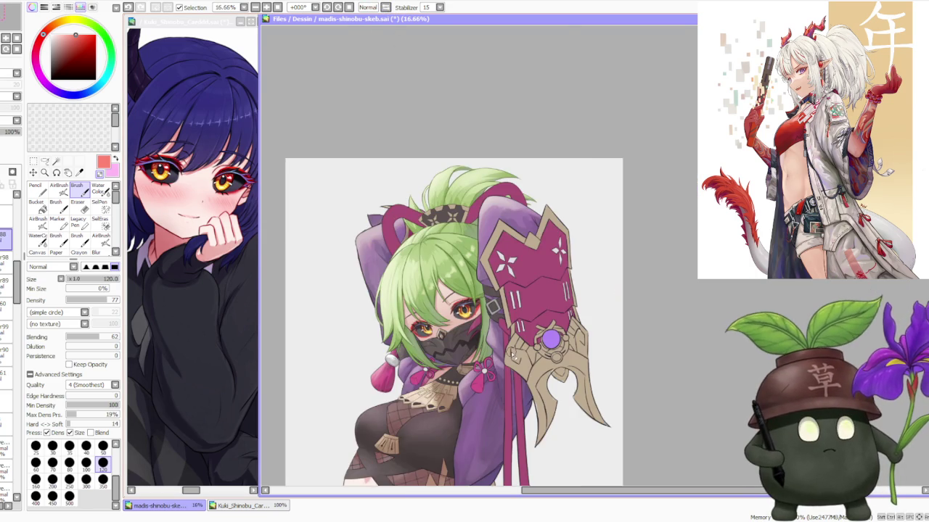
scroll(553, 356, down, 1)
scroll(503, 339, up, 1)
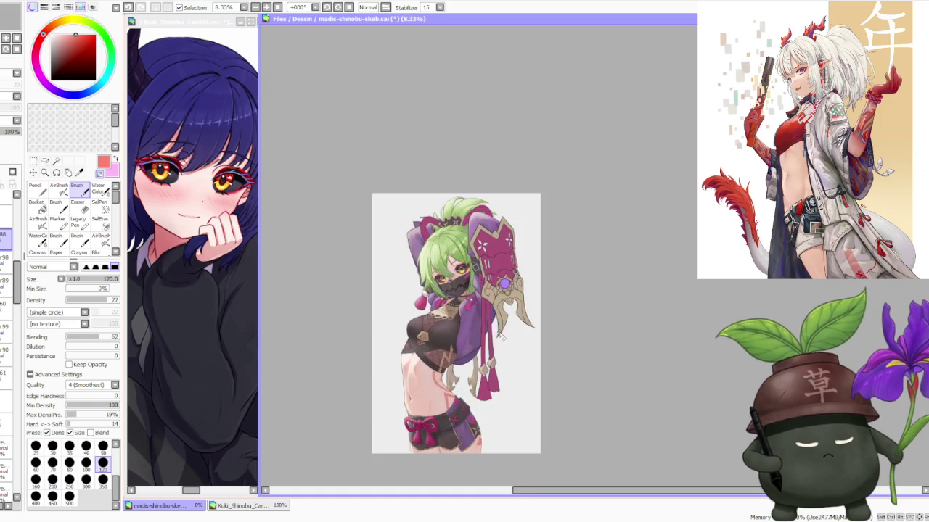
scroll(482, 312, up, 1)
scroll(464, 303, up, 1)
scroll(424, 283, up, 2)
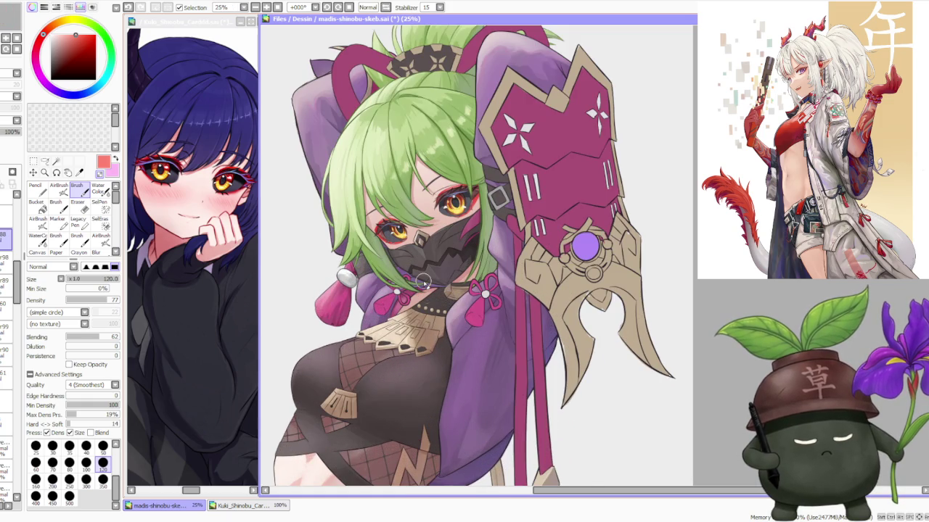
scroll(422, 282, up, 2)
scroll(422, 282, up, 1)
click(5, 308)
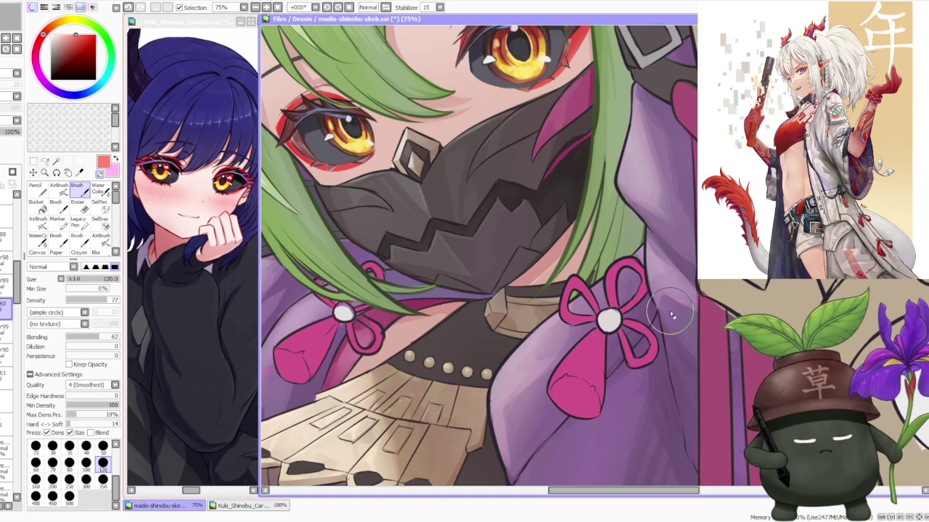
scroll(671, 315, down, 3)
scroll(653, 305, down, 2)
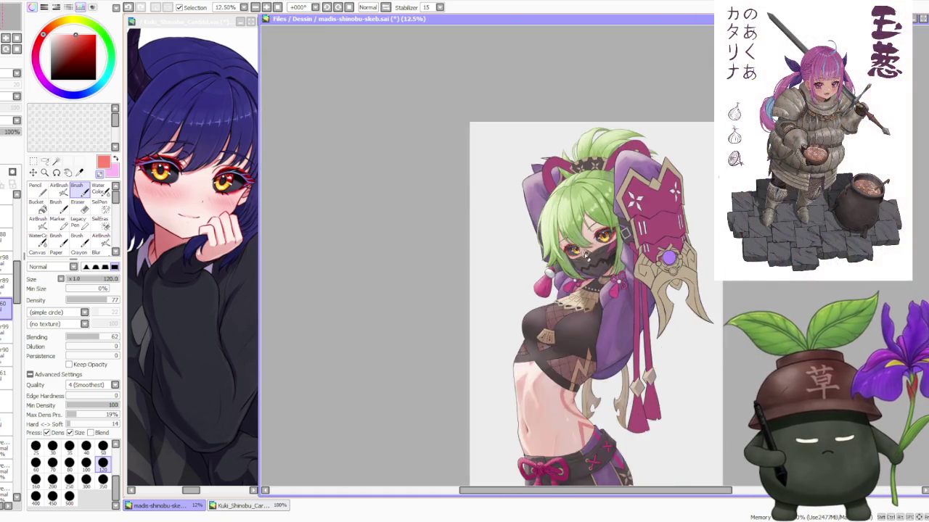
scroll(616, 283, down, 2)
scroll(691, 273, up, 3)
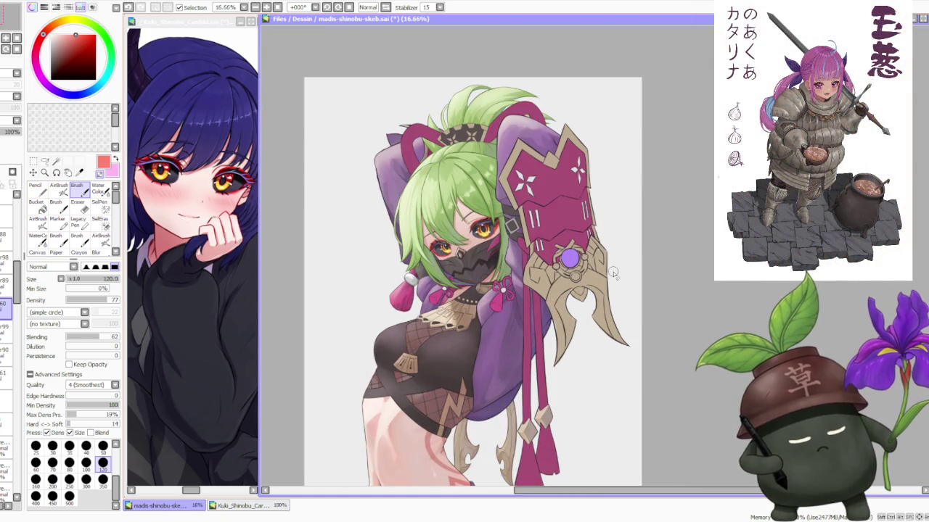
scroll(638, 297, up, 1)
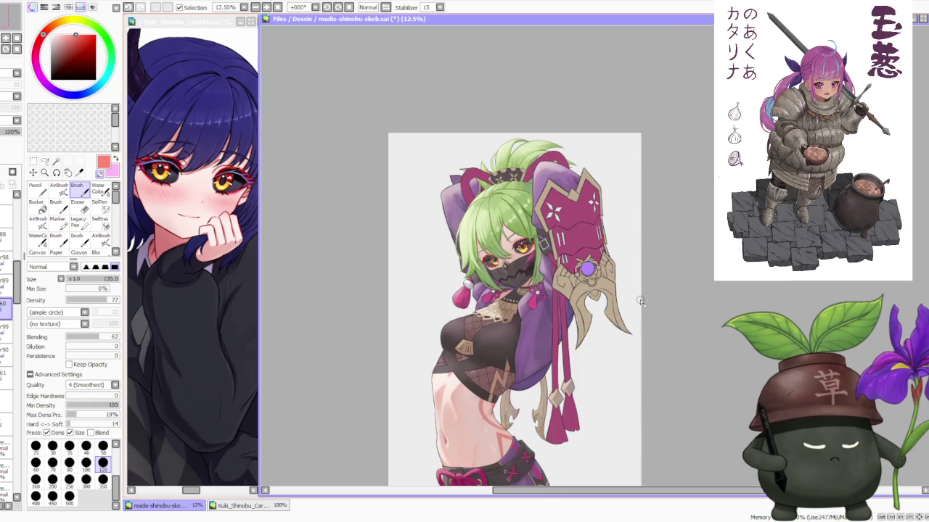
scroll(579, 324, up, 1)
scroll(501, 335, down, 3)
scroll(501, 335, down, 1)
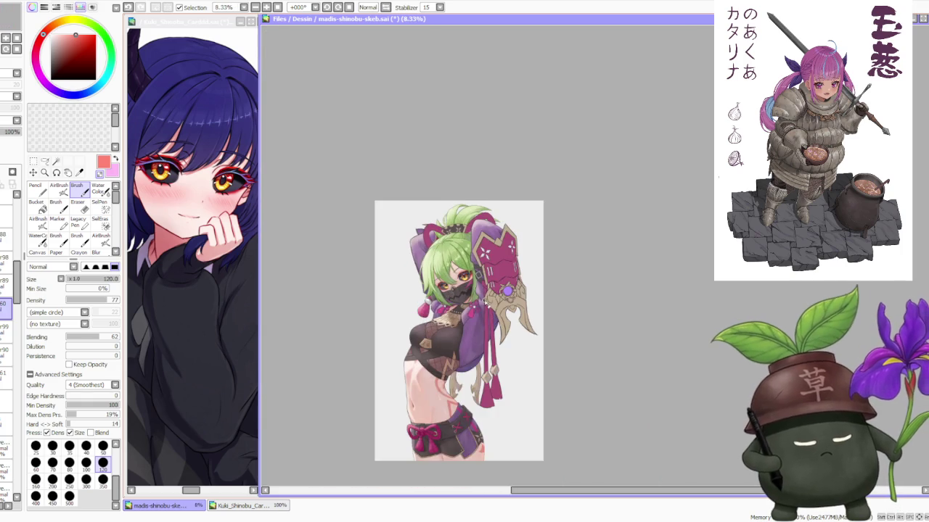
scroll(500, 336, up, 2)
scroll(465, 260, up, 1)
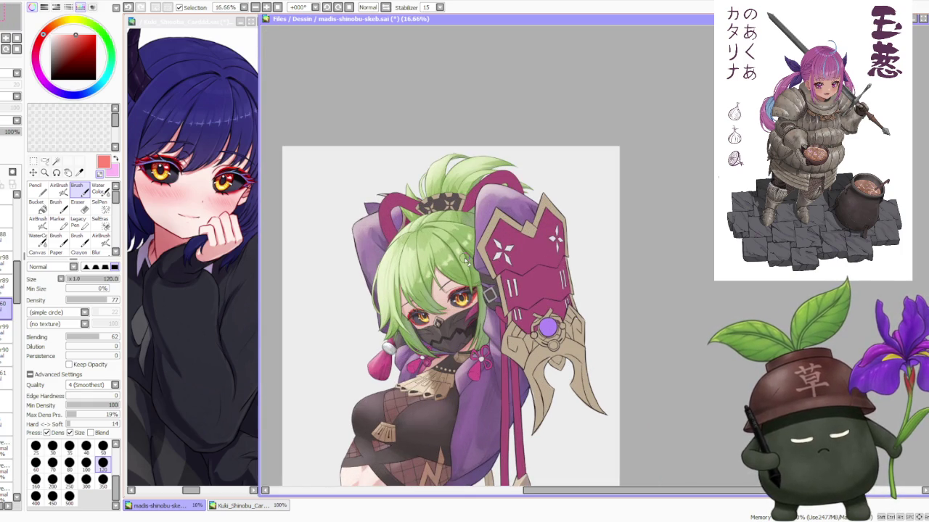
scroll(441, 334, up, 2)
scroll(439, 330, down, 1)
scroll(435, 330, down, 1)
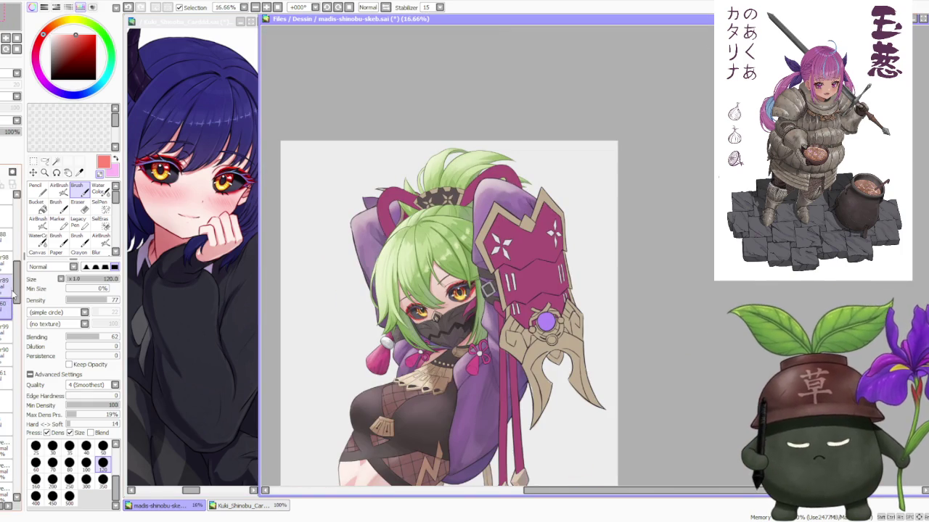
mouse_move(15, 287)
mouse_down()
mouse_move(18, 462)
mouse_move(10, 320)
mouse_move(8, 435)
mouse_up()
Hide the black mask layer and switch to the Water Color brush at size 500.
click(10, 319)
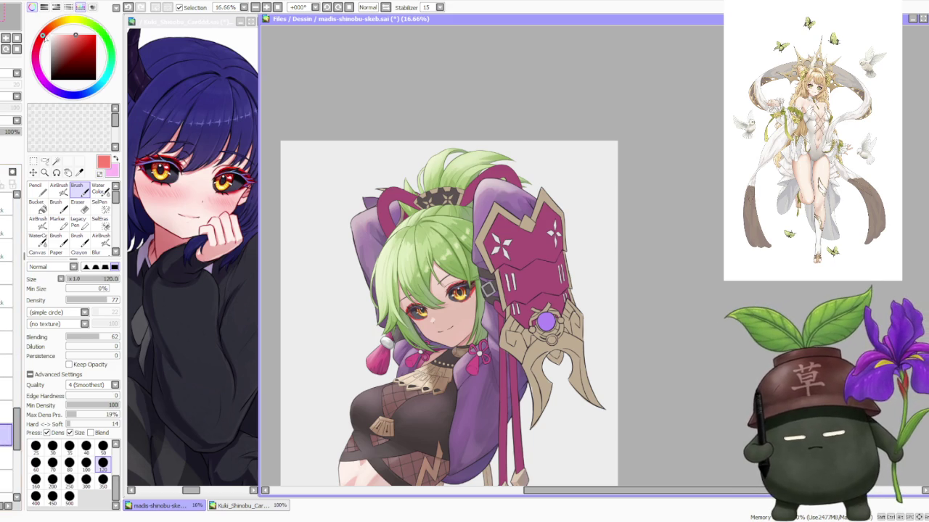
key(v)
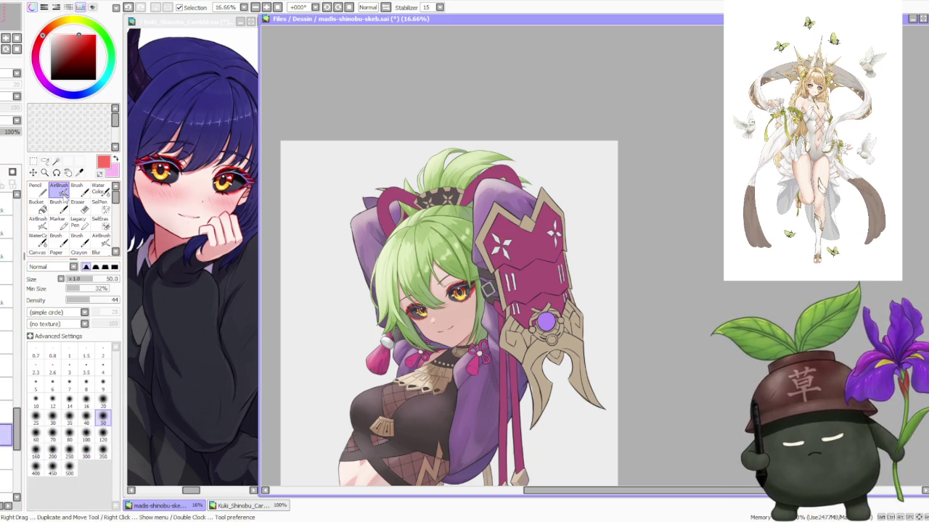
scroll(435, 276, up, 2)
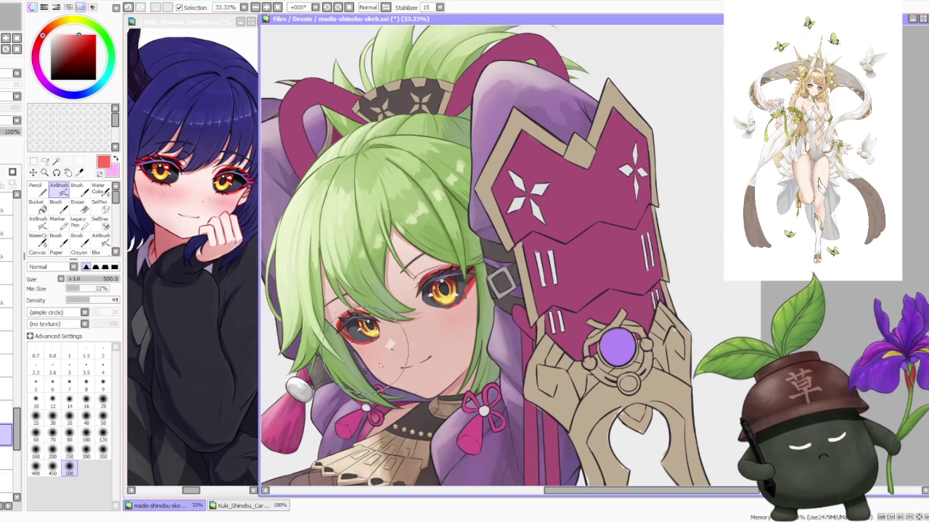
click(97, 188)
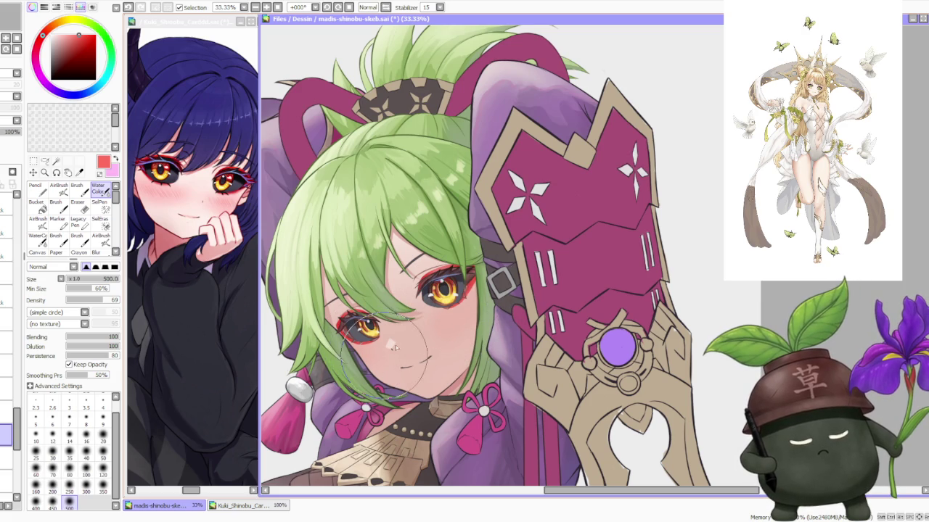
scroll(438, 324, down, 3)
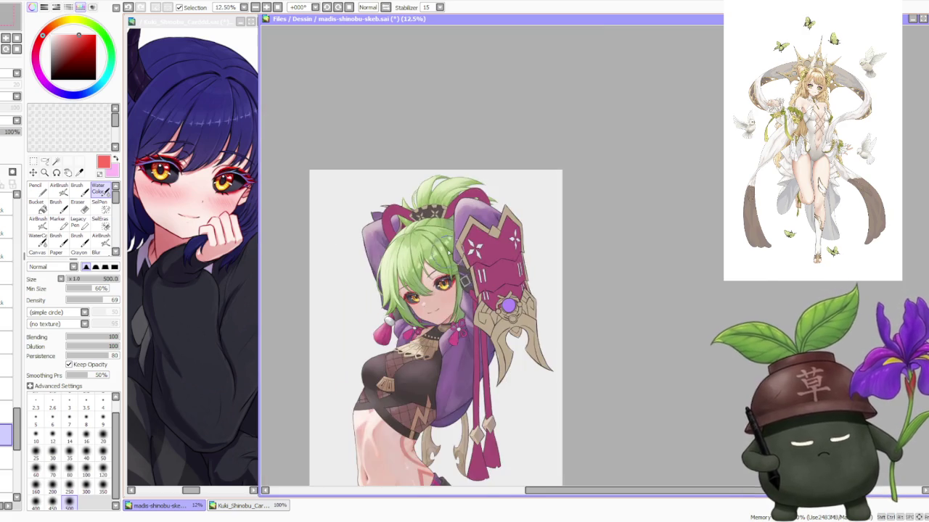
scroll(438, 324, down, 1)
scroll(468, 268, up, 2)
scroll(469, 268, up, 1)
scroll(468, 271, down, 1)
scroll(476, 288, up, 1)
scroll(471, 288, up, 2)
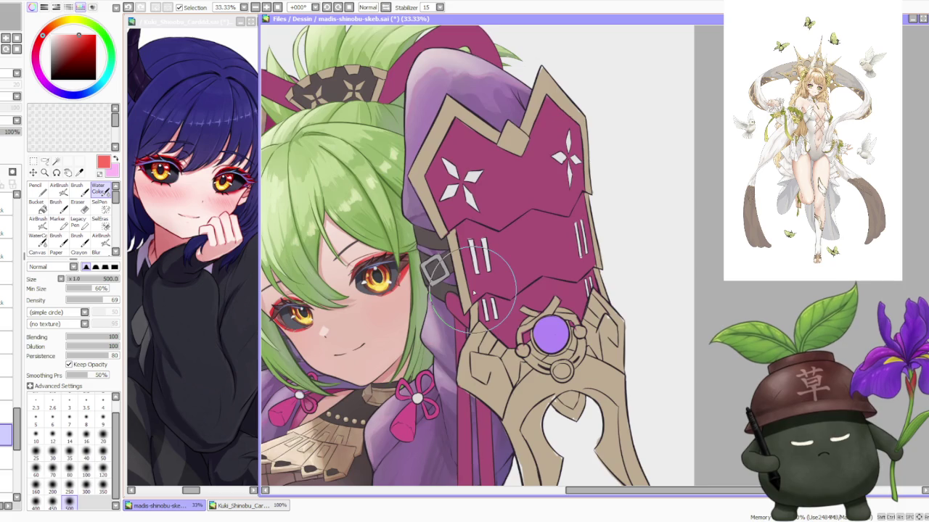
scroll(472, 291, down, 1)
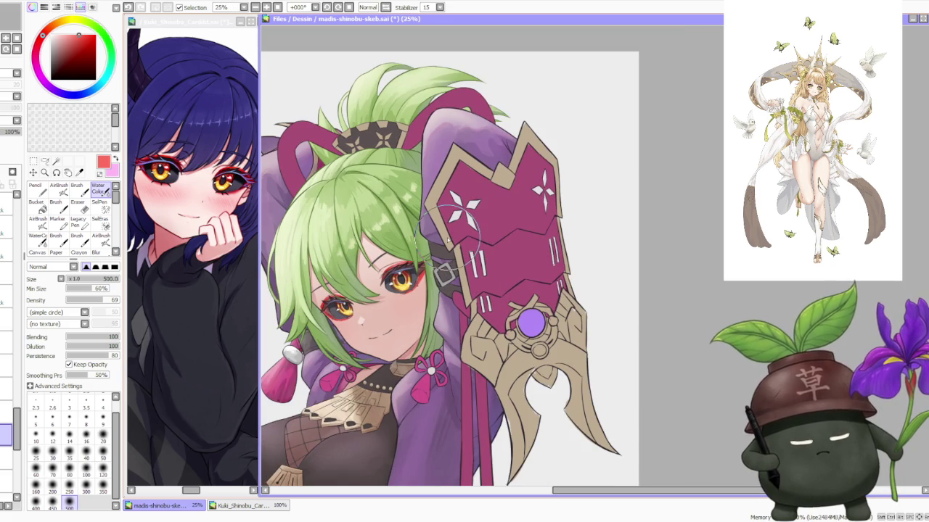
scroll(447, 226, down, 2)
scroll(419, 223, down, 2)
scroll(419, 222, up, 2)
scroll(420, 222, up, 1)
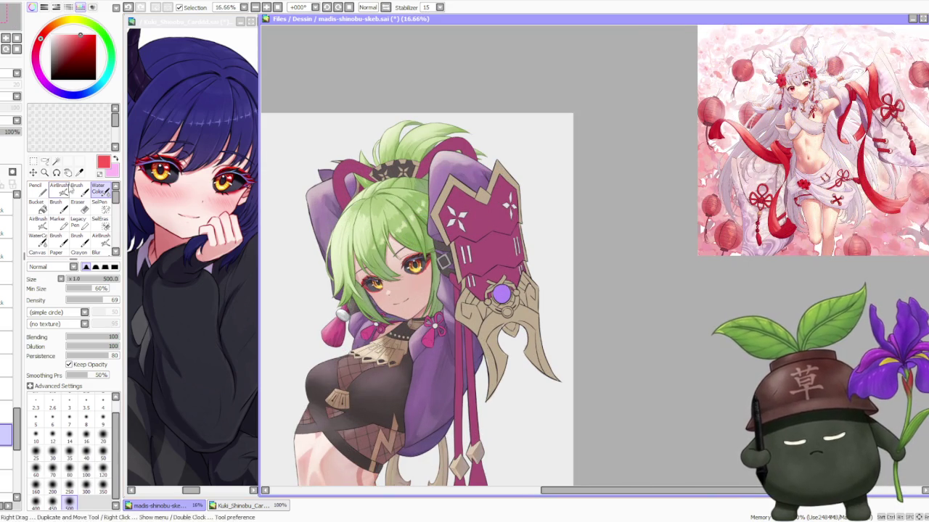
click(59, 189)
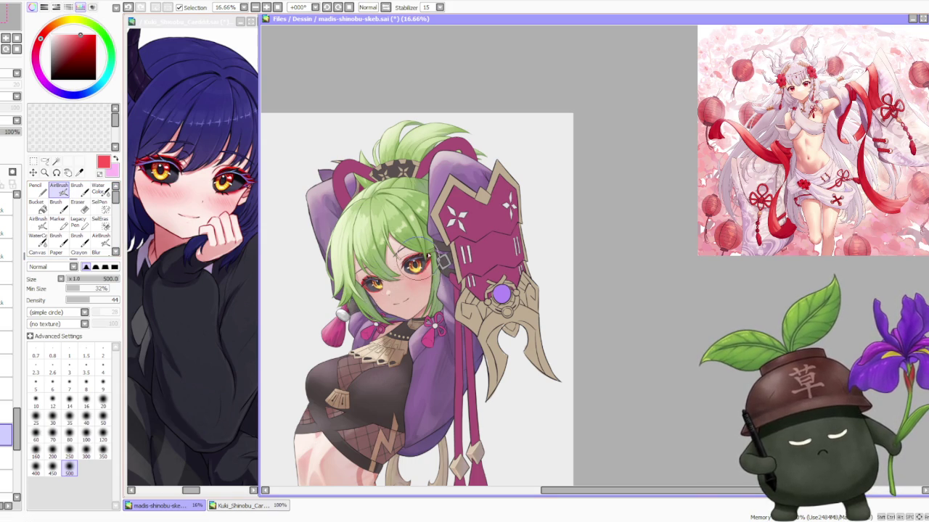
click(97, 189)
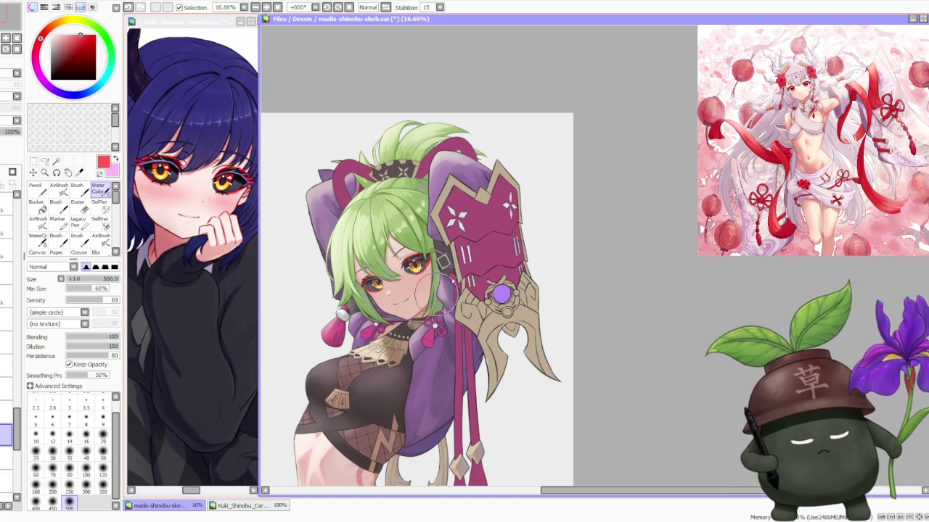
scroll(480, 229, down, 1)
scroll(480, 229, down, 1)
scroll(357, 286, up, 1)
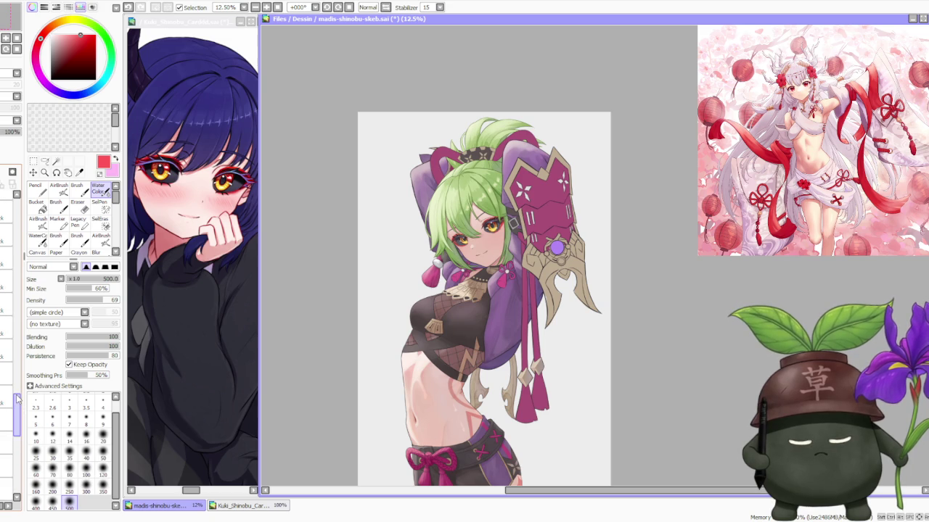
scroll(15, 356, up, 1)
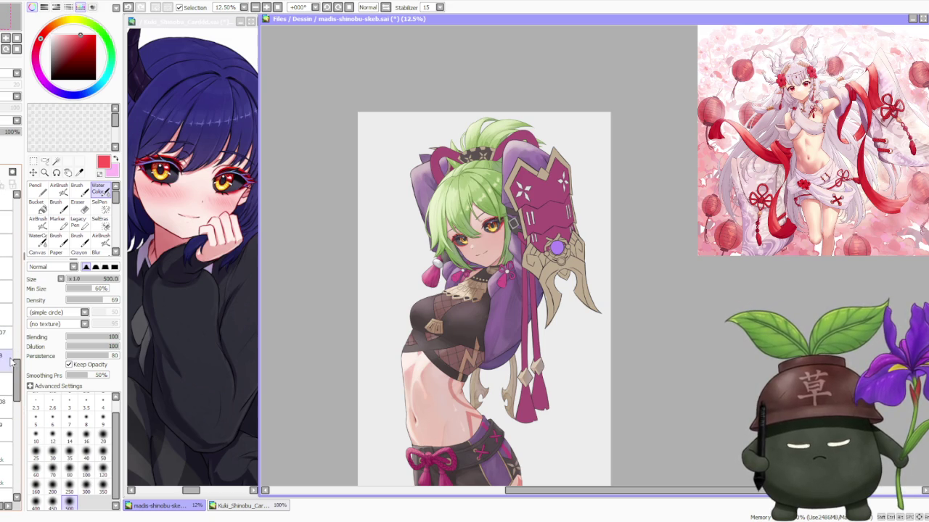
scroll(14, 356, up, 1)
scroll(11, 341, up, 1)
scroll(10, 330, up, 1)
scroll(10, 330, up, 1)
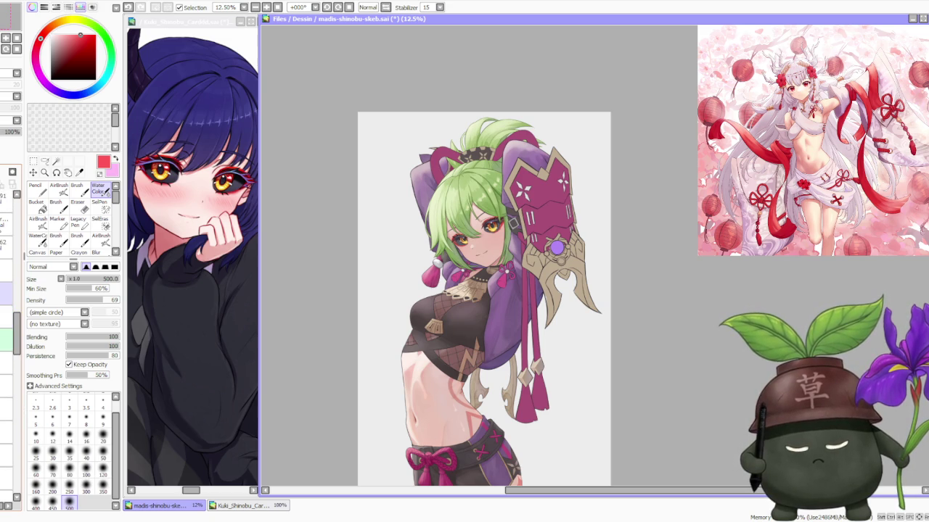
Turn the black face mask layer back on and make the canvas window active.
click(5, 339)
scroll(459, 327, down, 1)
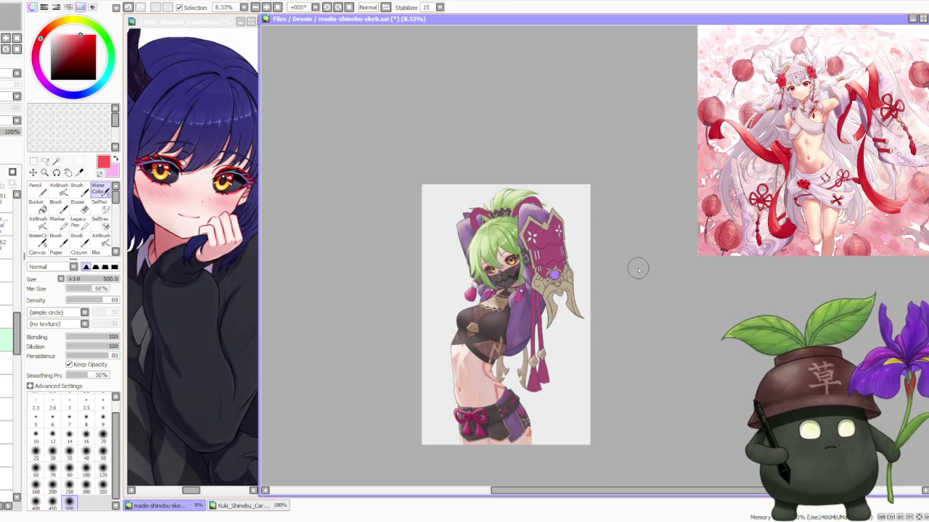
scroll(668, 241, up, 2)
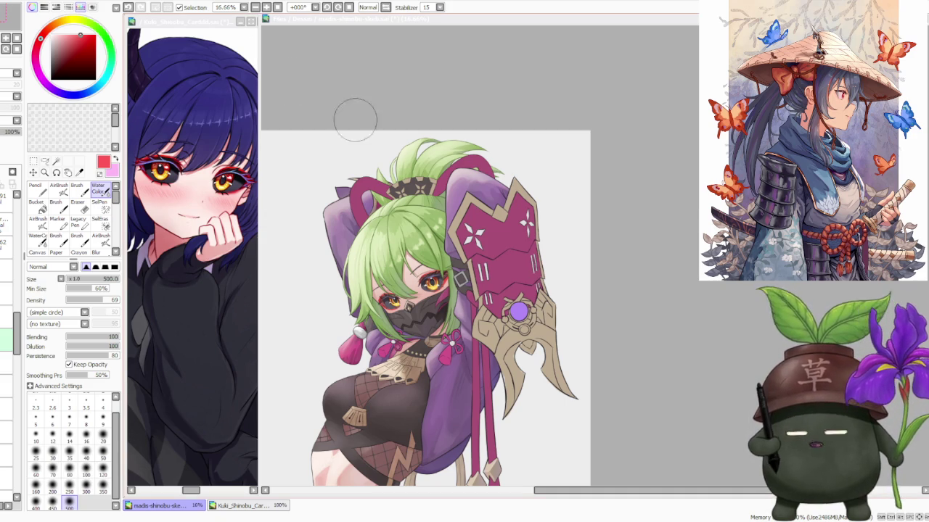
click(7, 304)
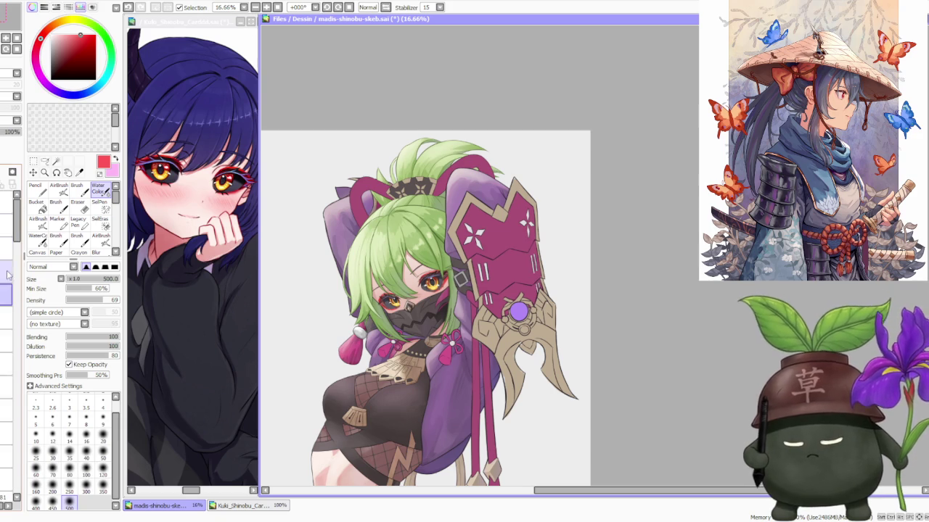
Pan to the fox-figure ink sketch and zoom in and out to inspect it.
drag(446, 333, 518, 357)
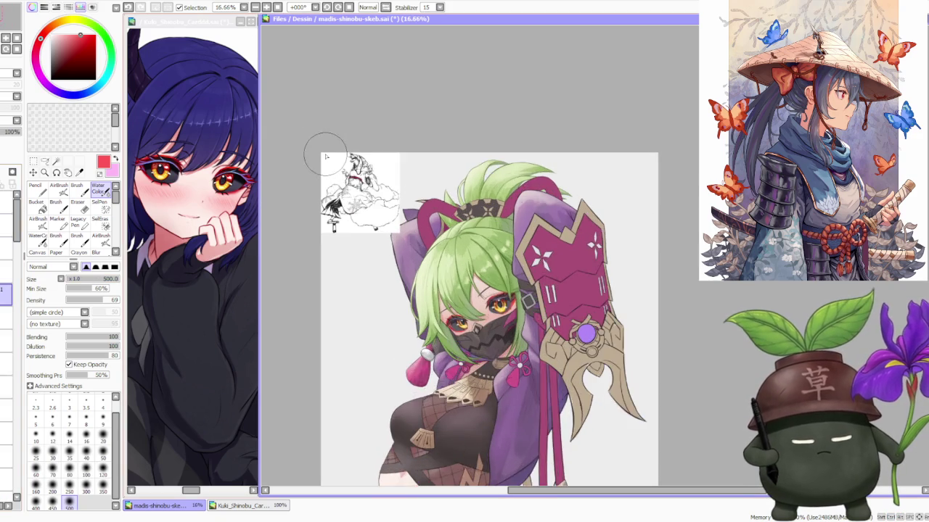
scroll(293, 154, up, 1)
scroll(319, 158, up, 1)
scroll(363, 156, up, 1)
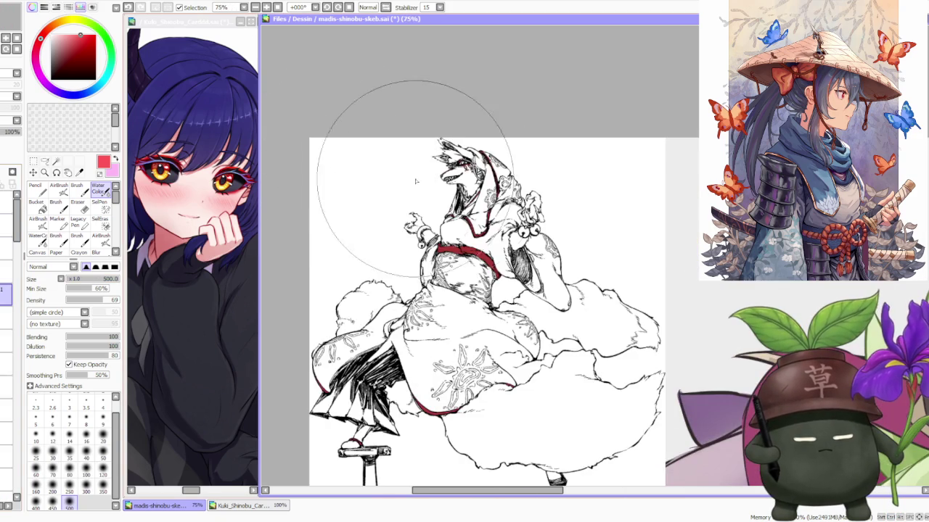
scroll(464, 174, up, 1)
scroll(491, 174, up, 1)
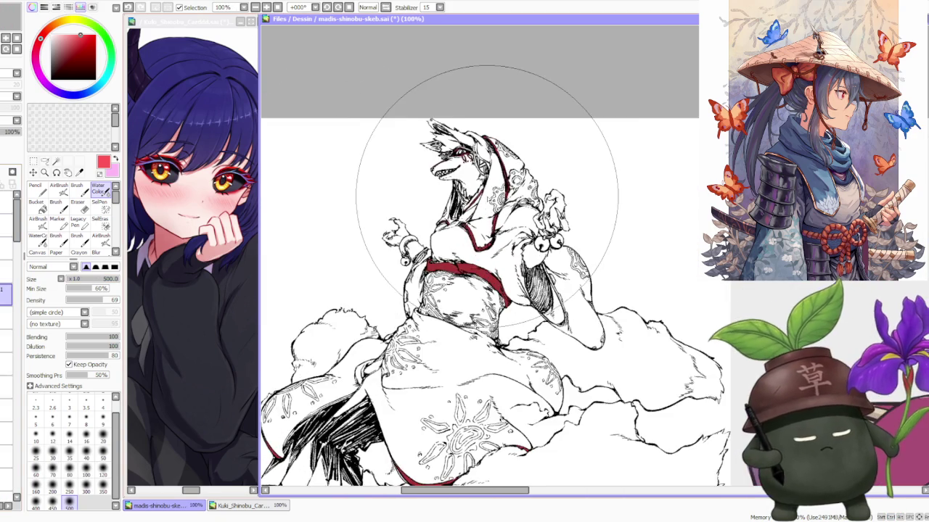
scroll(487, 196, up, 1)
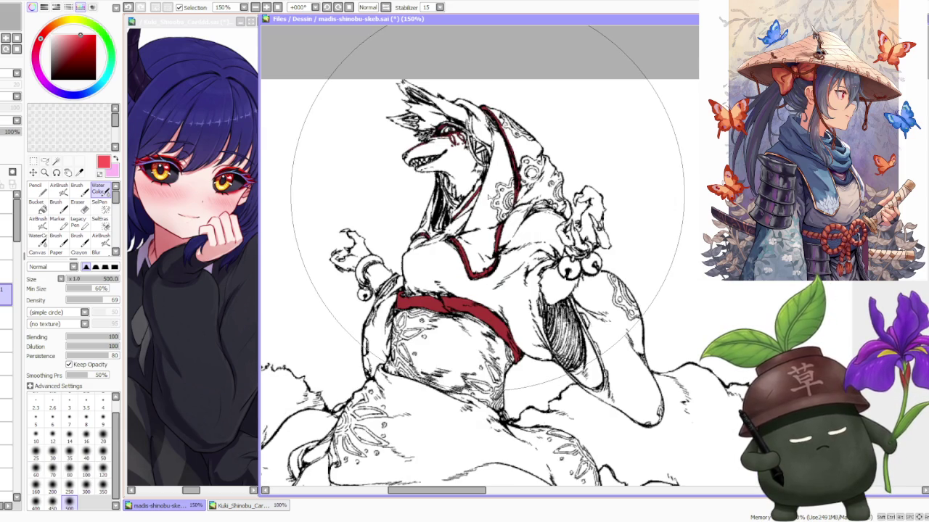
scroll(484, 217, down, 1)
scroll(465, 189, down, 1)
scroll(475, 218, up, 1)
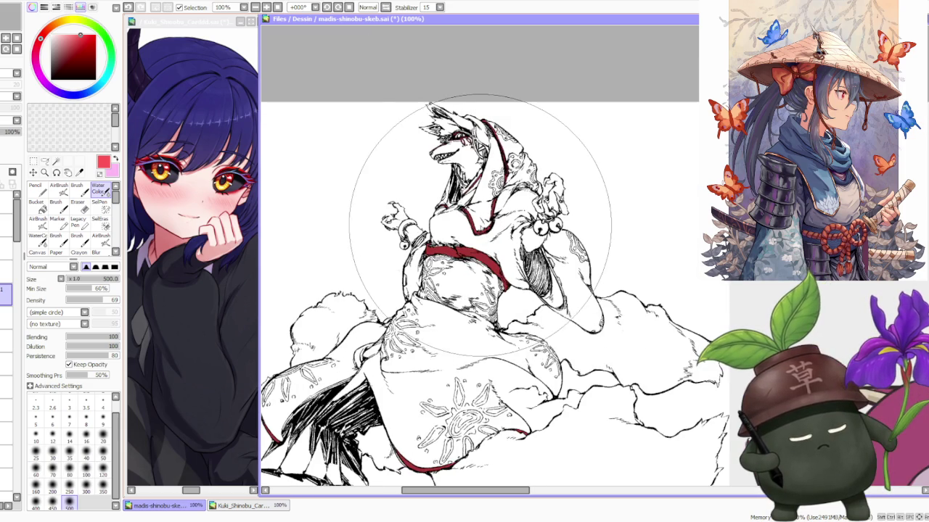
scroll(479, 224, up, 1)
scroll(471, 222, down, 2)
scroll(465, 220, down, 1)
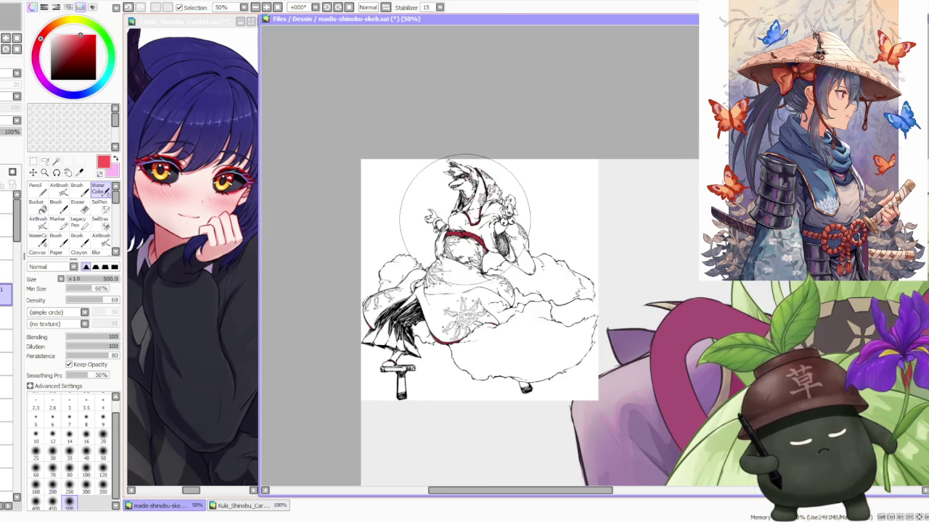
scroll(407, 363, up, 1)
scroll(377, 414, up, 1)
scroll(376, 422, down, 1)
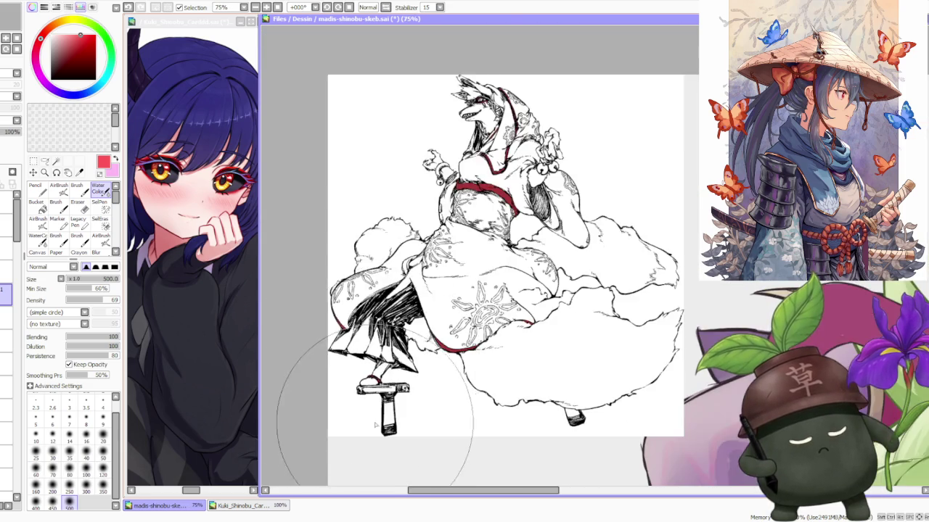
scroll(384, 409, up, 2)
scroll(435, 370, down, 2)
scroll(476, 331, down, 1)
scroll(508, 262, up, 1)
scroll(507, 253, up, 1)
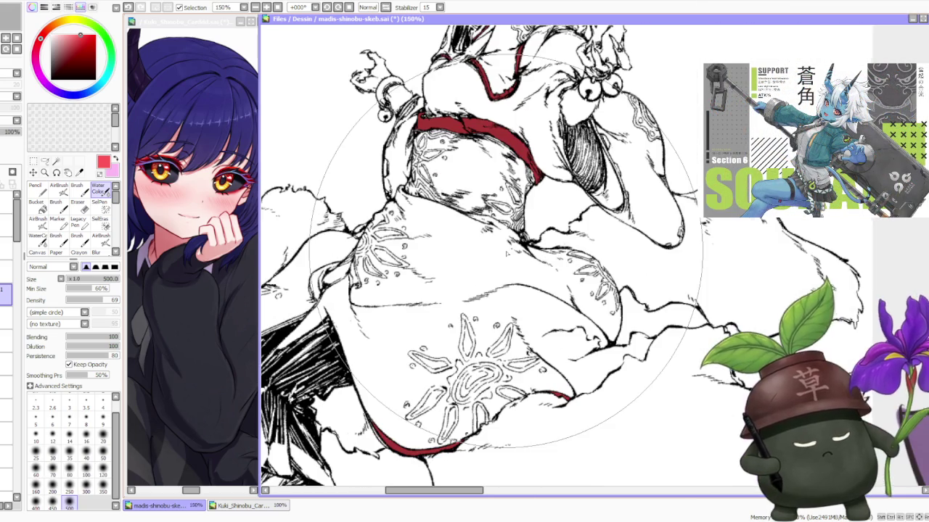
scroll(506, 253, down, 3)
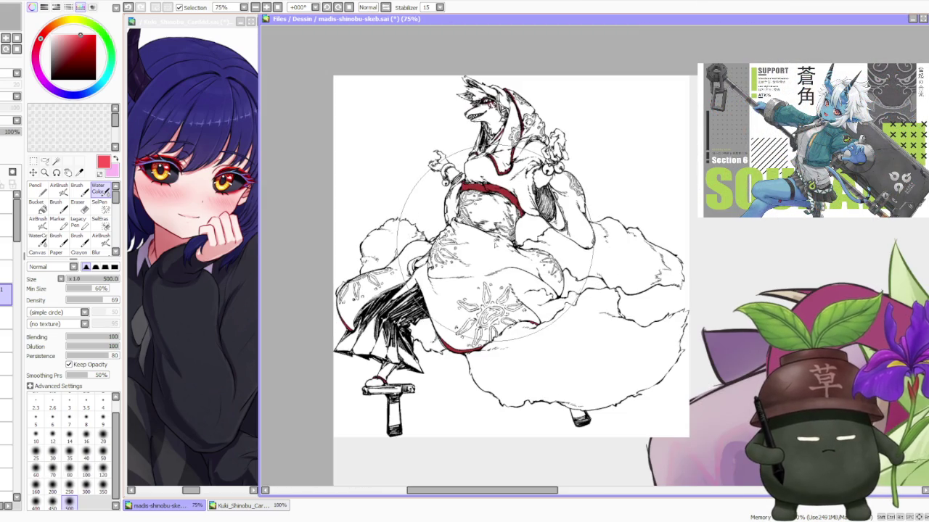
scroll(417, 280, up, 2)
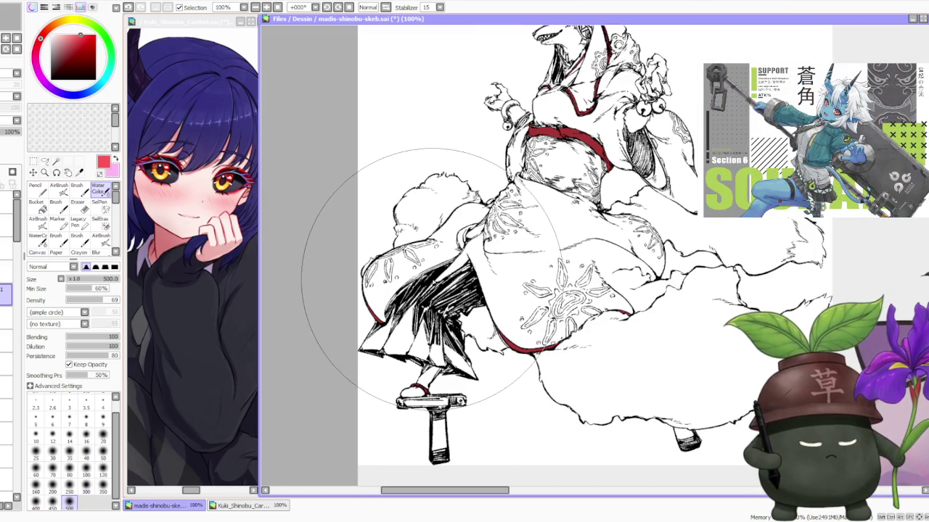
scroll(429, 277, down, 1)
scroll(429, 276, down, 1)
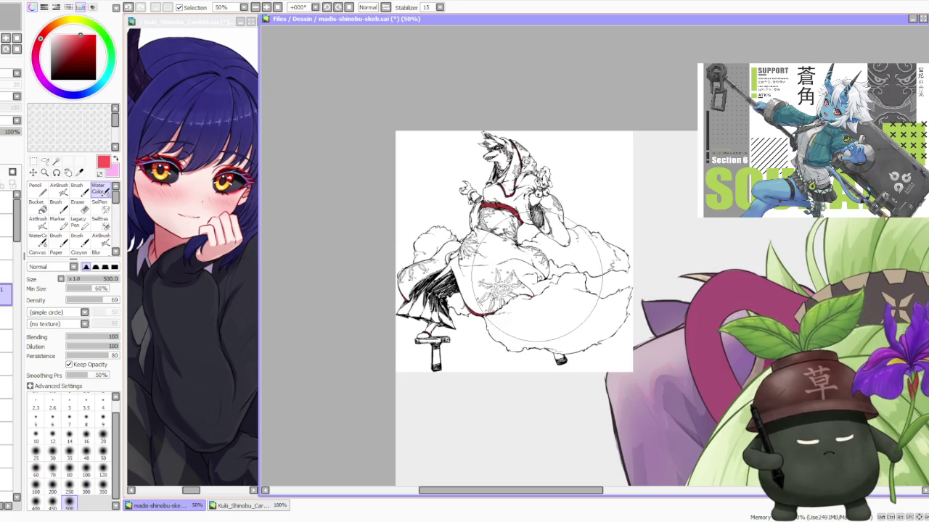
scroll(508, 348, up, 2)
scroll(501, 385, down, 1)
scroll(548, 338, down, 1)
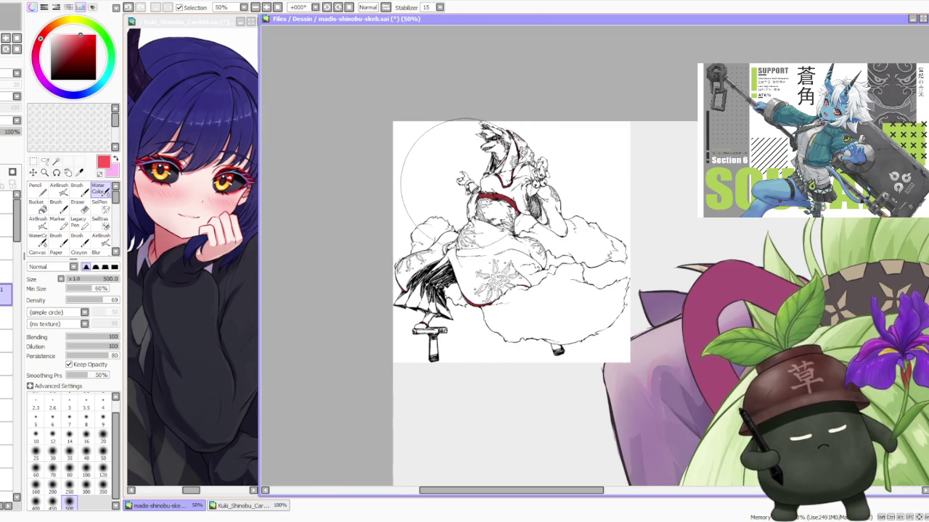
scroll(463, 186, up, 1)
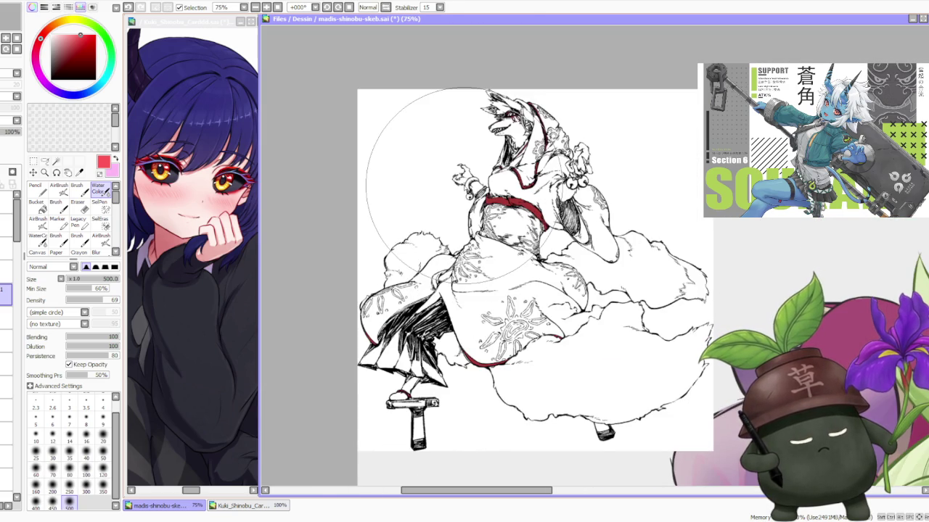
scroll(462, 182, down, 1)
scroll(479, 124, up, 4)
scroll(468, 169, up, 1)
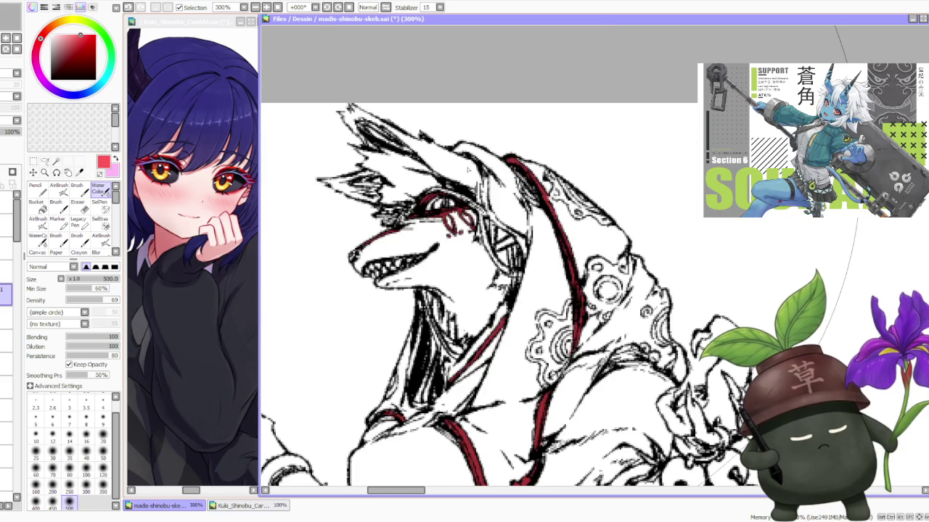
scroll(467, 169, down, 1)
scroll(435, 159, down, 1)
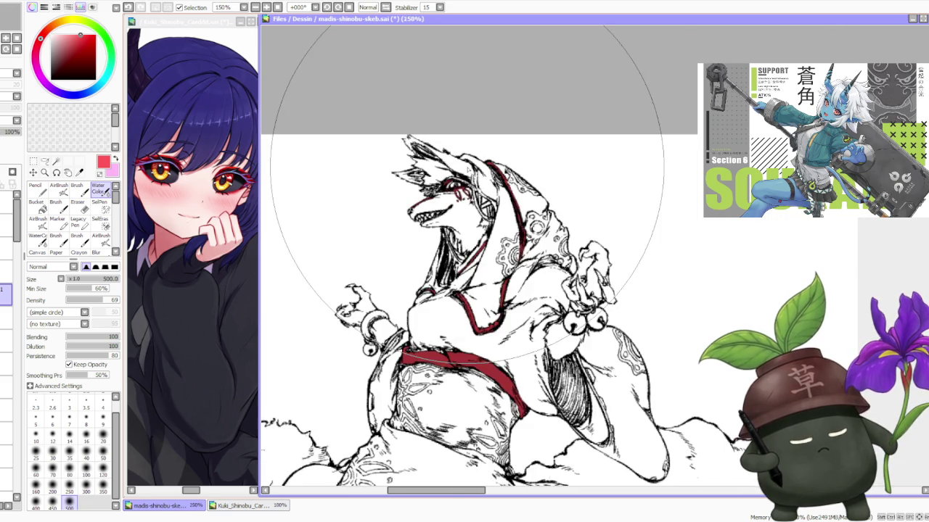
scroll(433, 158, down, 1)
scroll(434, 159, up, 2)
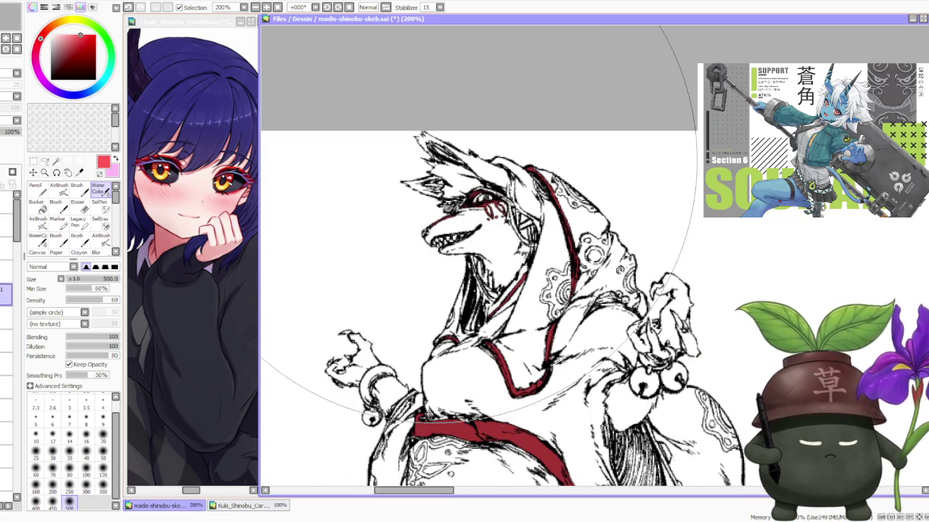
scroll(435, 163, up, 1)
scroll(437, 156, down, 3)
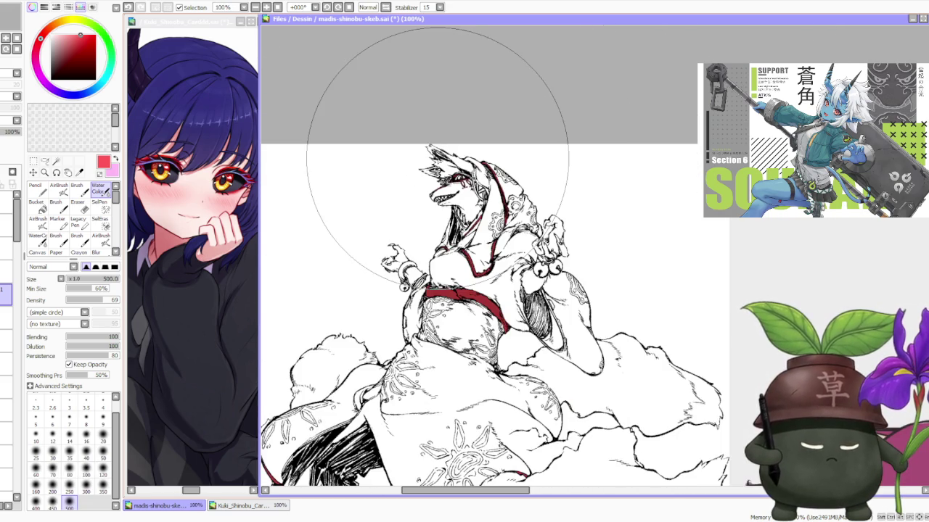
scroll(438, 156, up, 1)
scroll(435, 167, up, 1)
scroll(421, 203, down, 2)
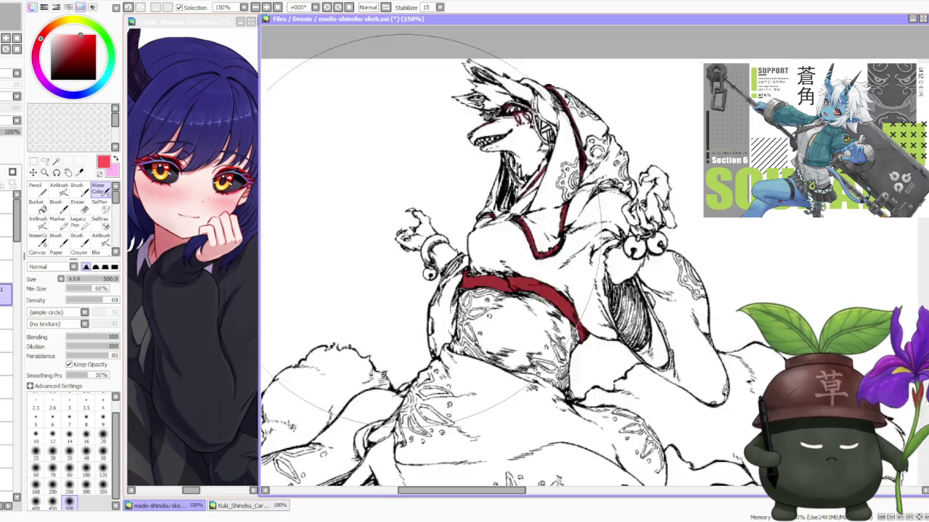